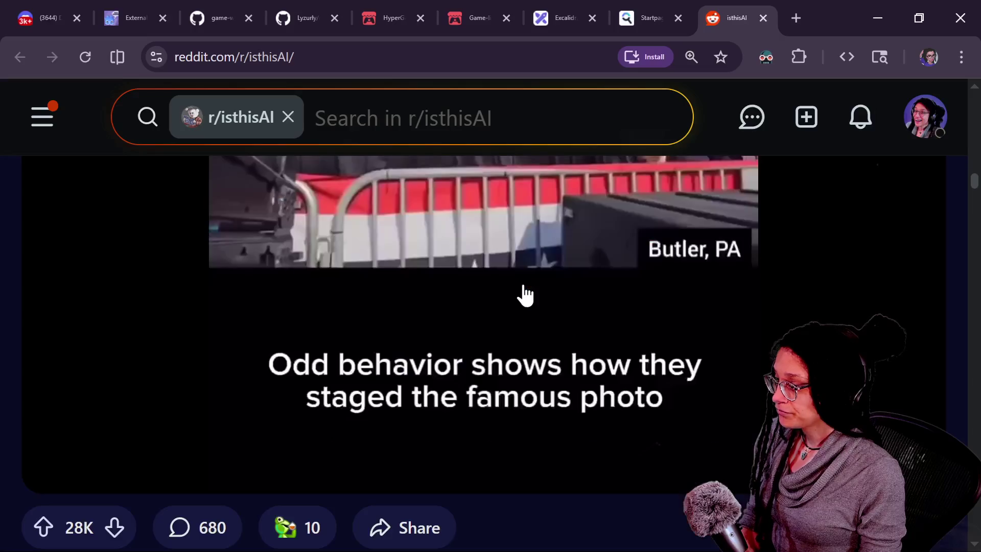
scroll(525, 296, "down", 8)
Scroll through the Reddit page, then close the r/isthisAI tab
scroll(525, 295, "up", 10)
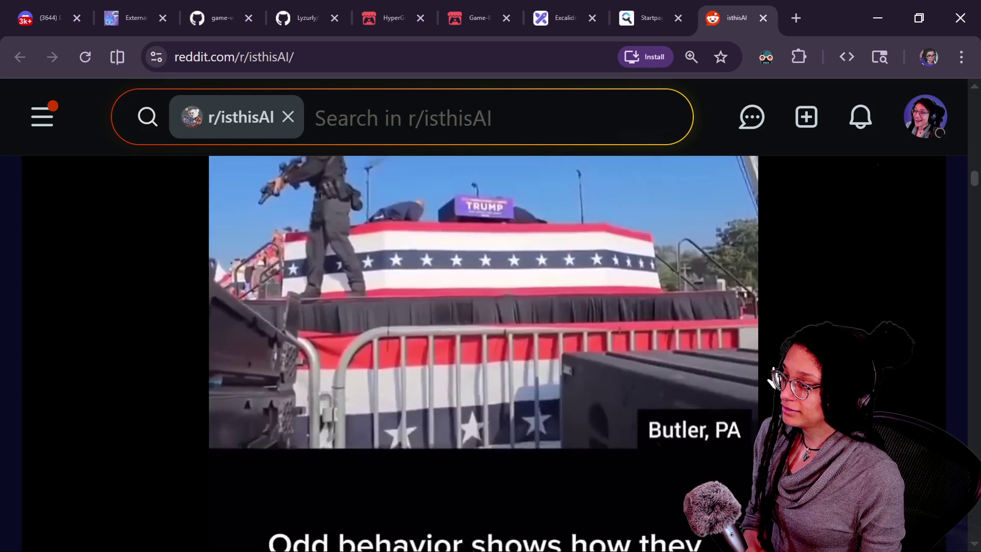
scroll(770, 382, "down", 15)
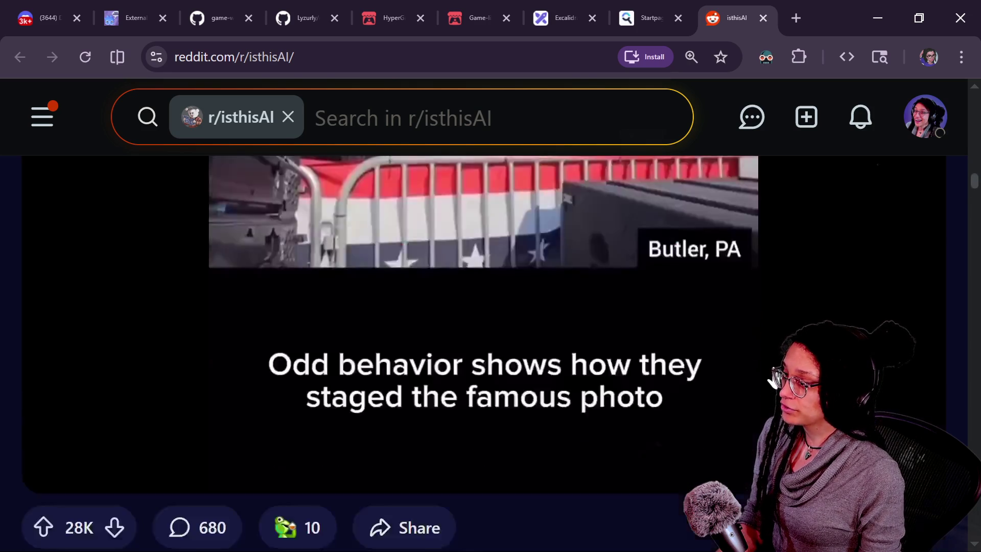
scroll(772, 381, "down", 8)
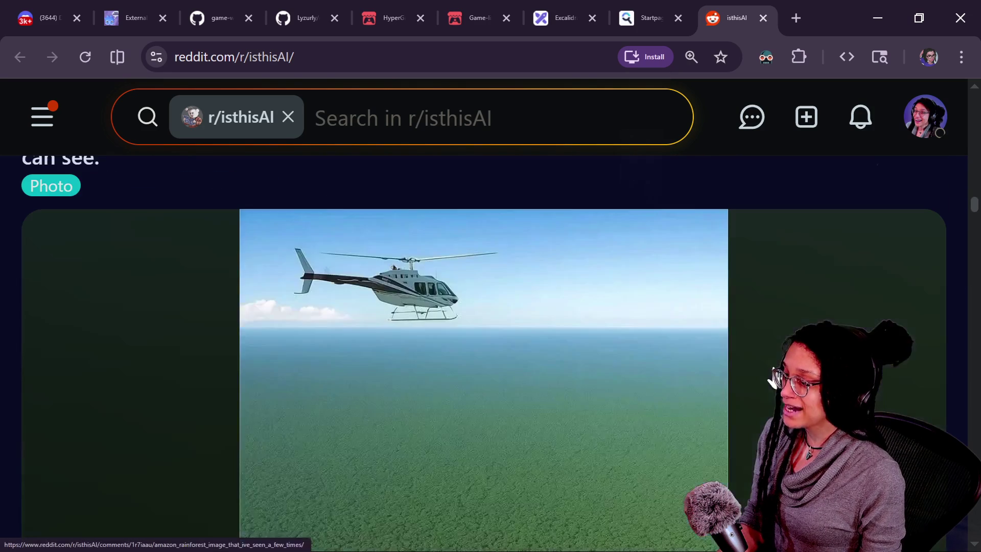
scroll(773, 381, "down", 12)
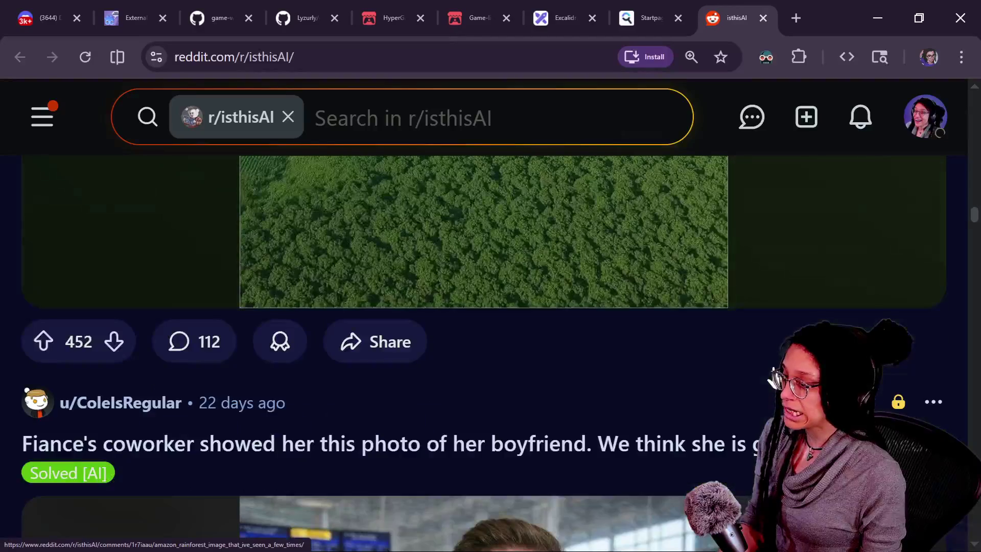
scroll(773, 373, "down", 8)
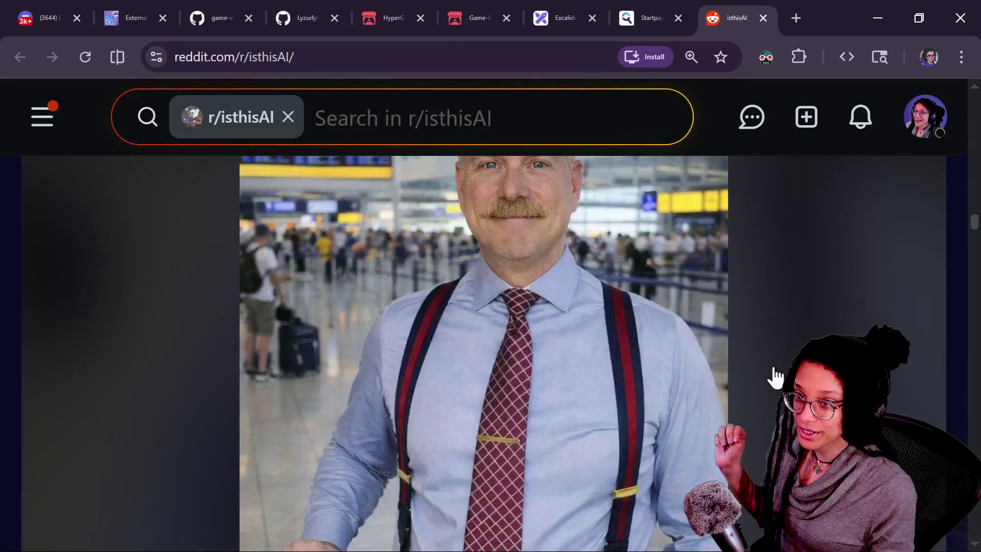
scroll(776, 378, "down", 15)
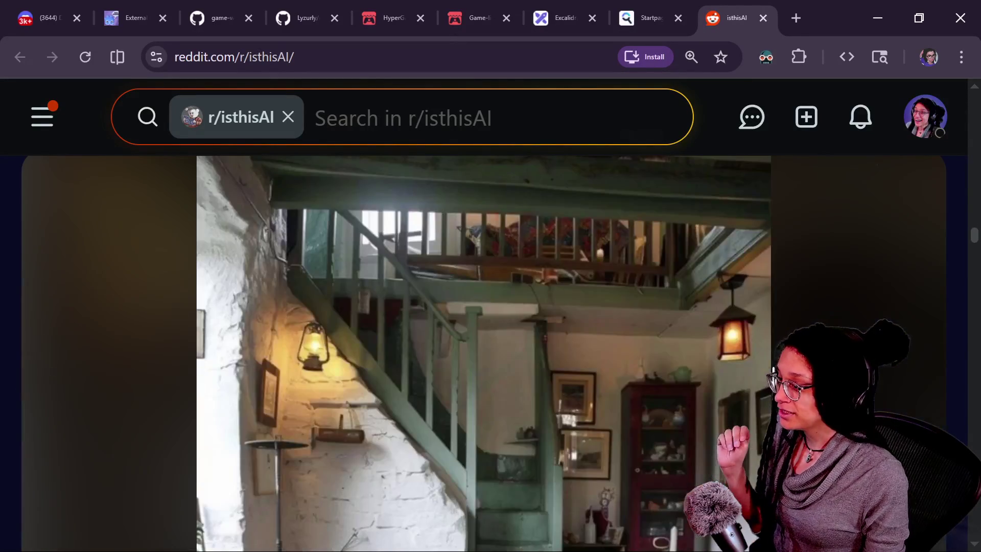
scroll(775, 378, "up", 10)
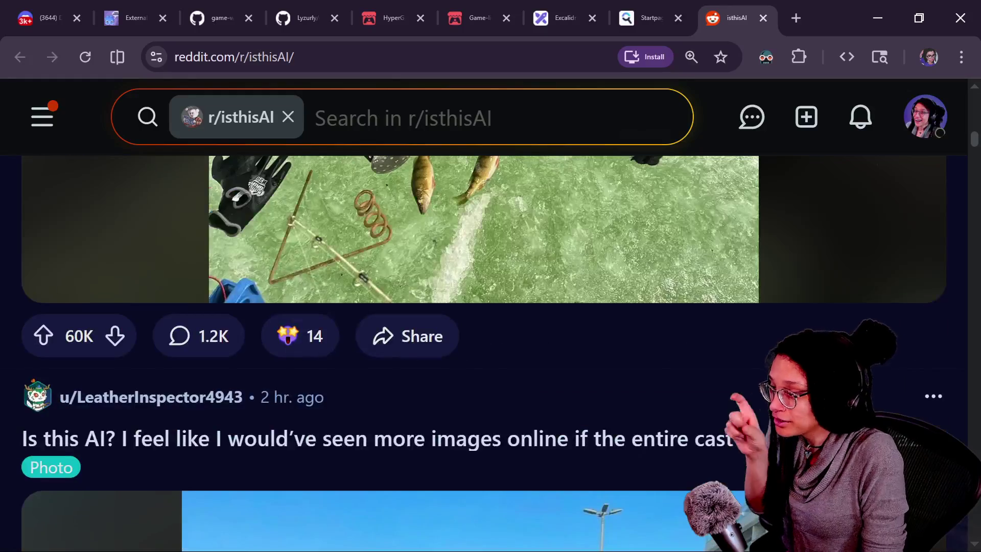
scroll(483, 352, "up", 10)
scroll(483, 352, "down", 5)
scroll(483, 353, "up", 4)
scroll(484, 353, "up", 8)
scroll(483, 352, "up", 10)
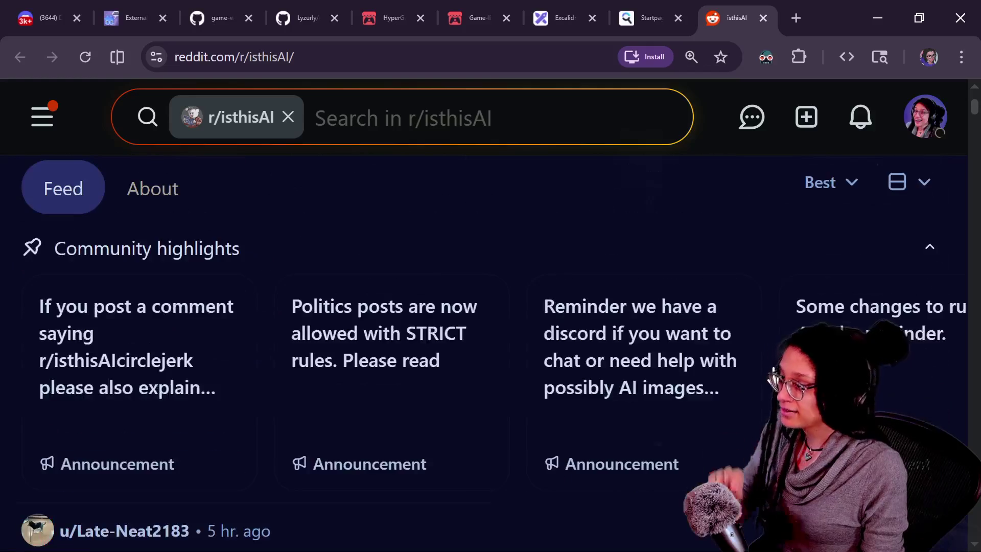
scroll(409, 287, "up", 5)
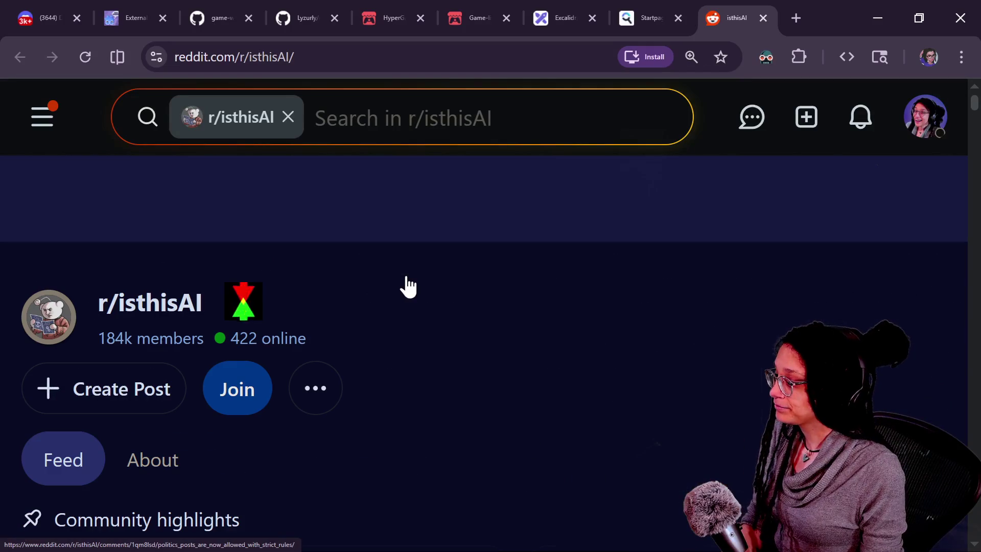
left_click(763, 18)
Check the stream chats, then bring up the HyperGameDev itch.io profile tab
key("alt+Tab")
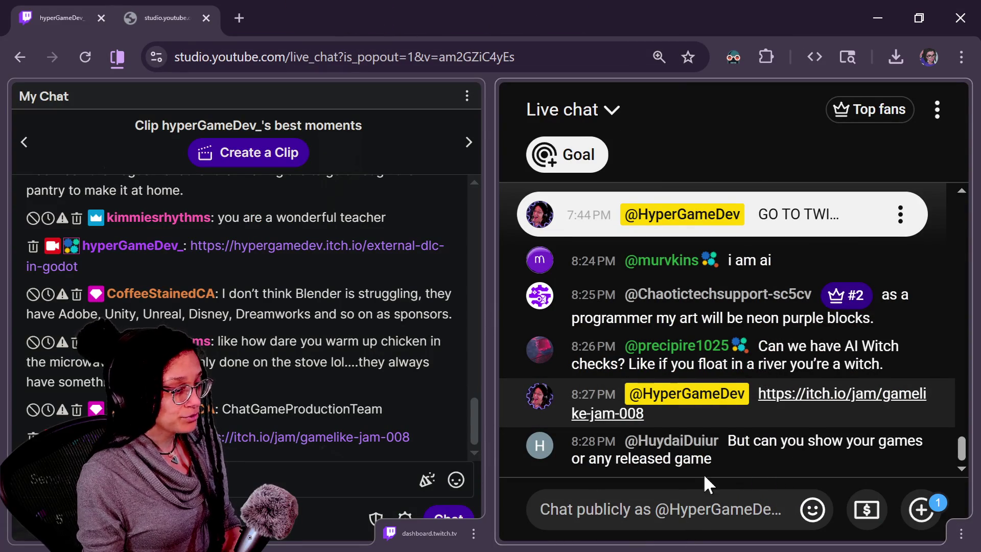
key("alt+Tab")
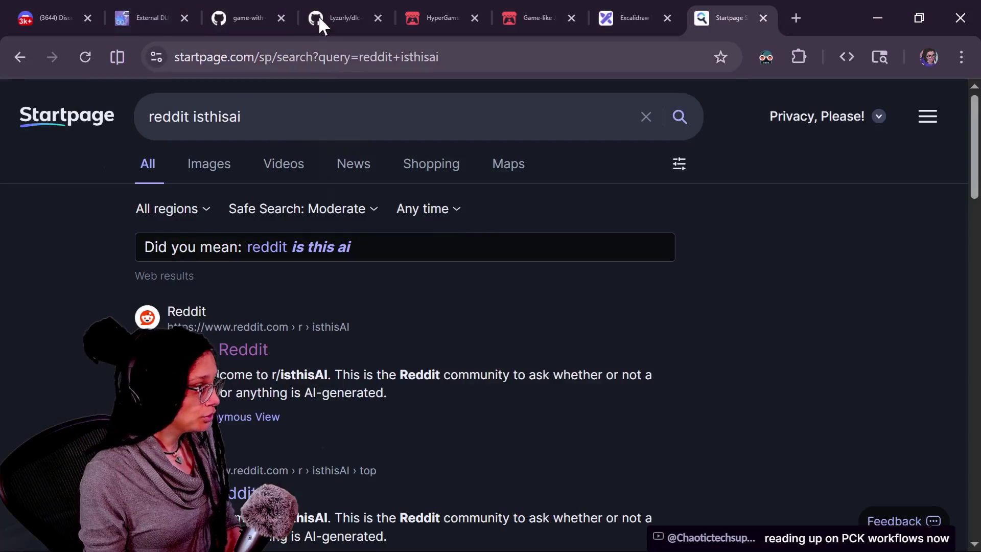
left_click(244, 18)
left_click(440, 6)
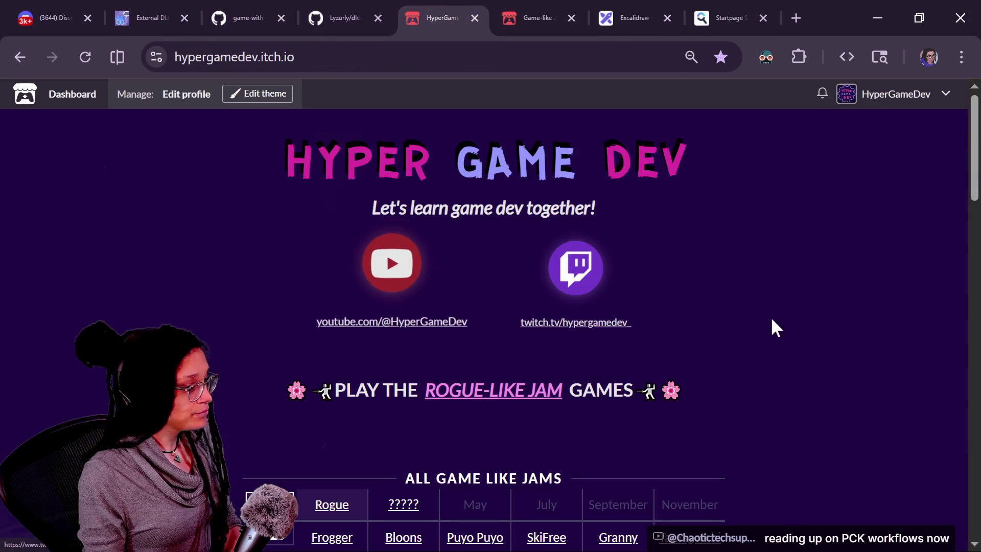
Post the HyperGameDev profile link in stream chat, then refresh and open the BUNKER page
scroll(770, 325, "down", 20)
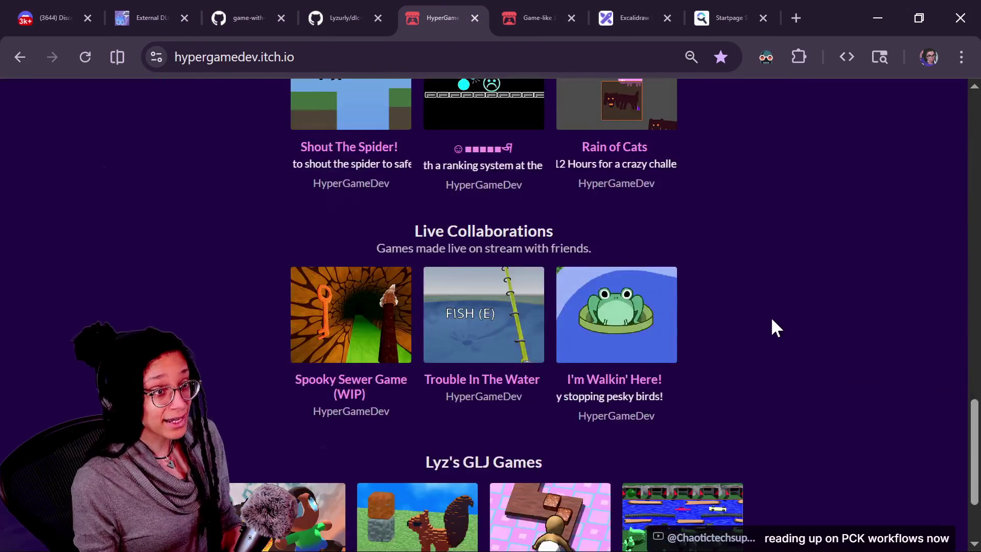
scroll(772, 327, "down", 3)
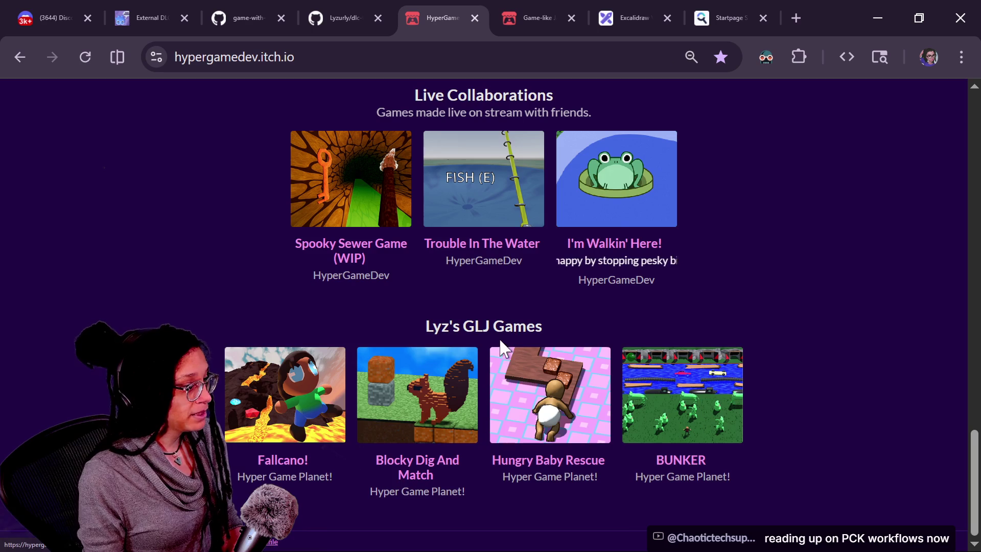
left_click(304, 64)
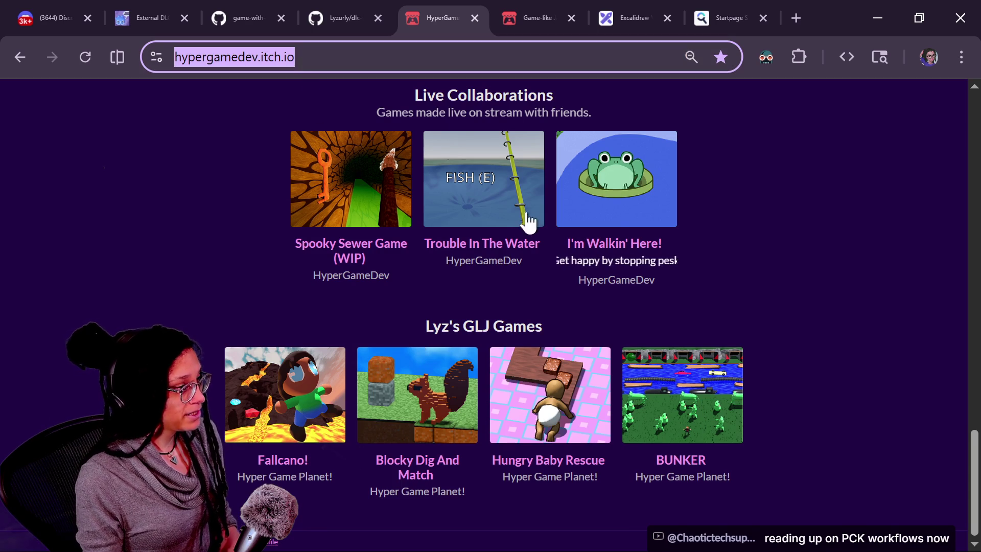
key("alt+Tab")
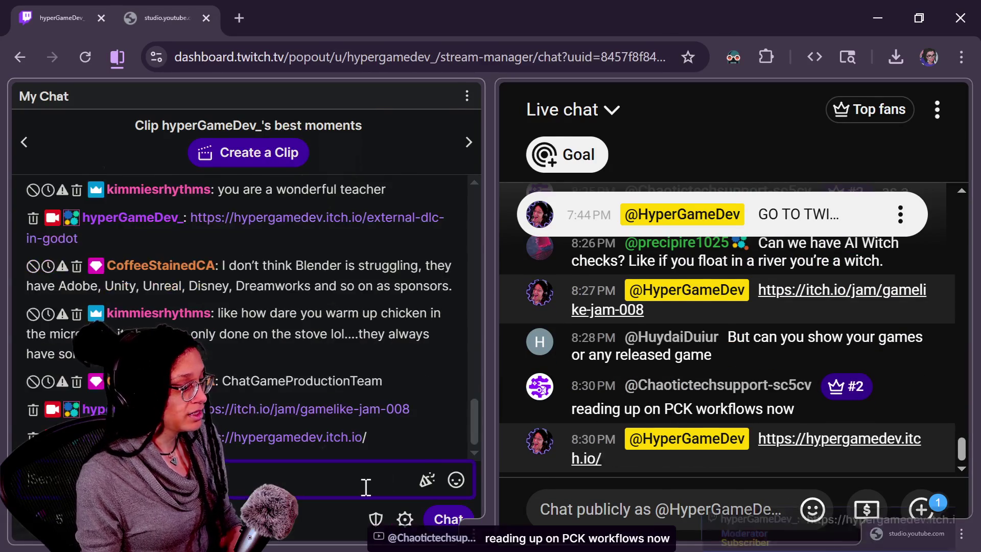
key("alt+Tab")
key("F5")
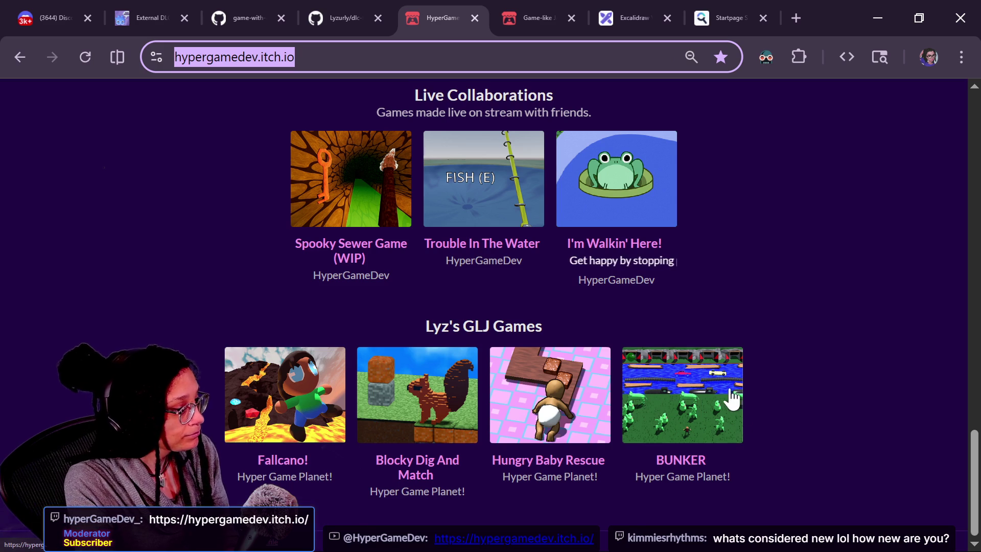
left_click(680, 418)
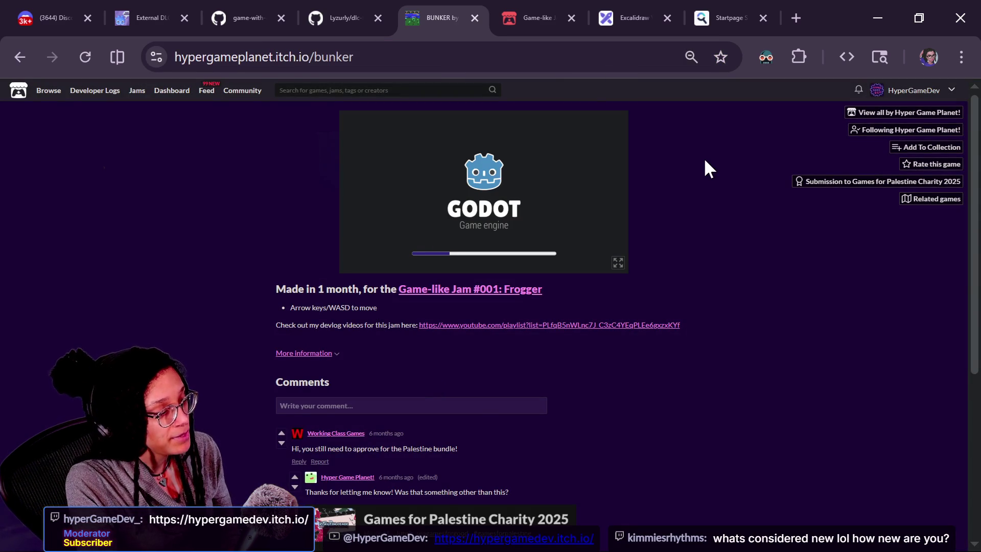
Play a full-screen round of BUNKER with the arrow keys, scoring 10
left_click(617, 262)
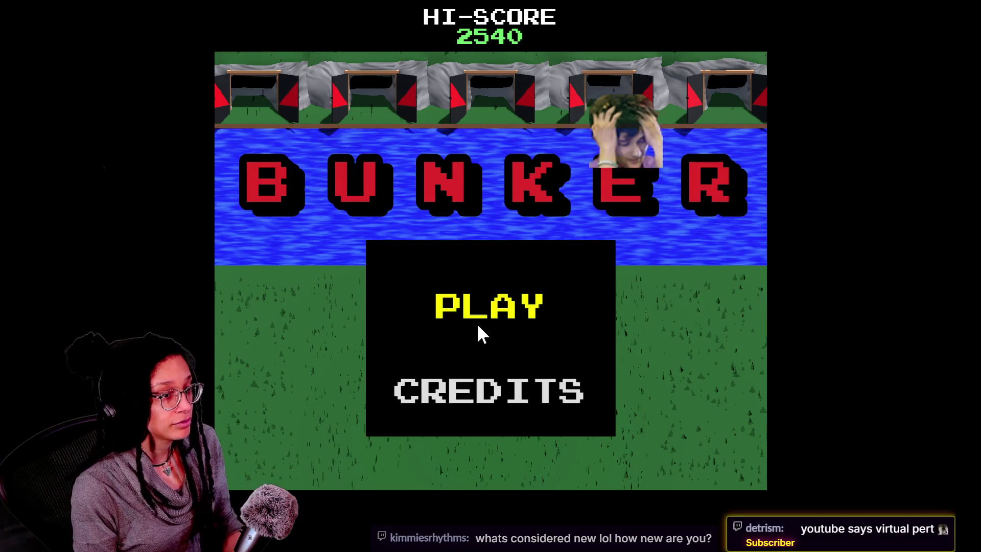
left_click(478, 323)
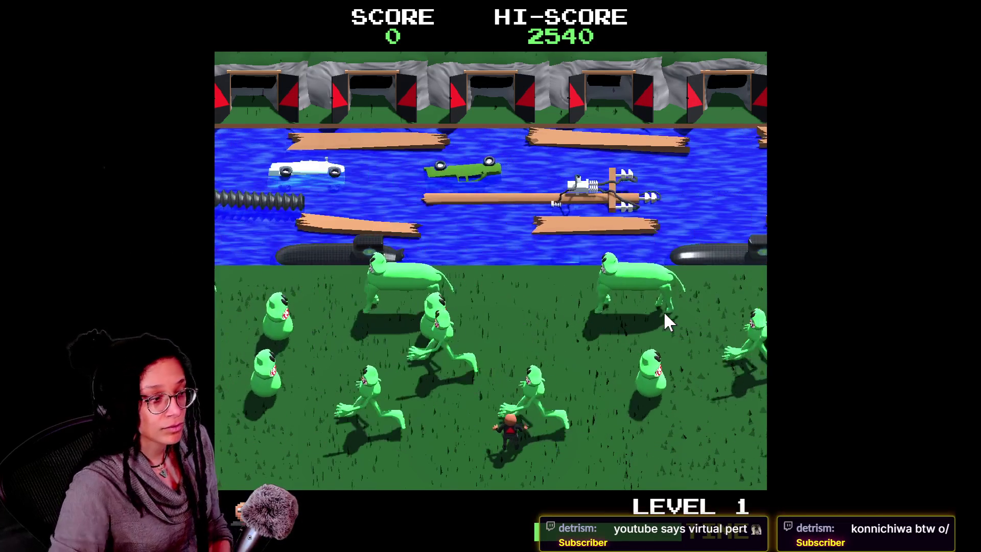
key("Up")
key("Right")
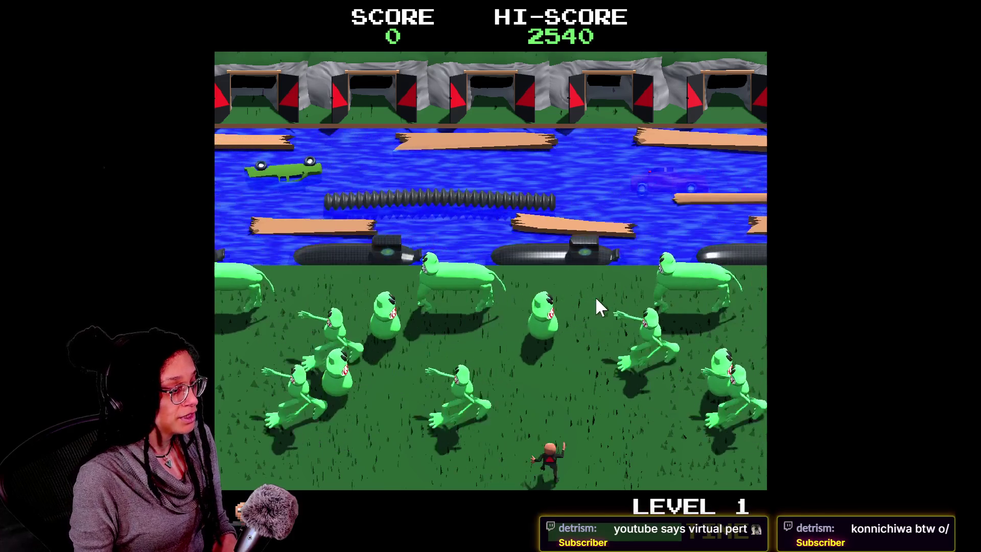
key("Left")
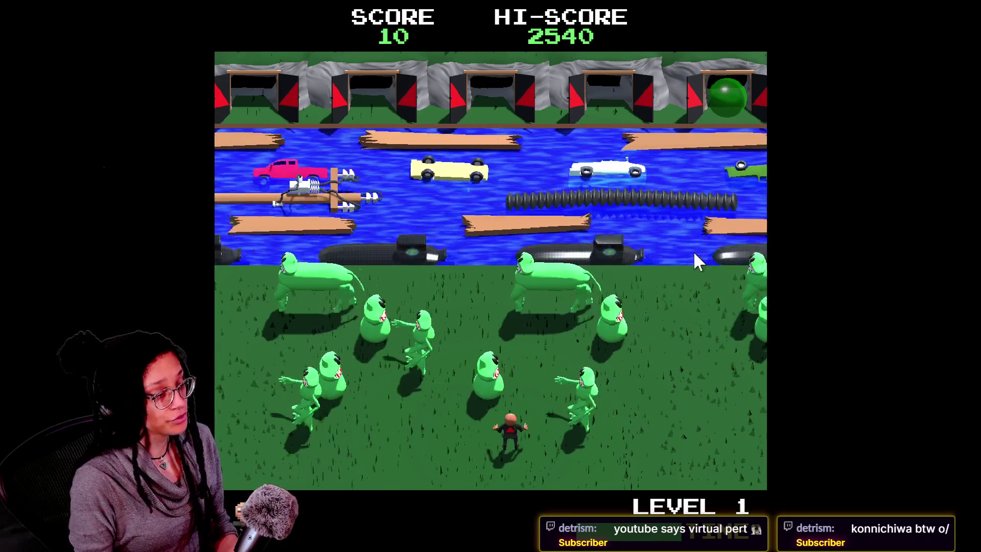
key("Down")
key("Right")
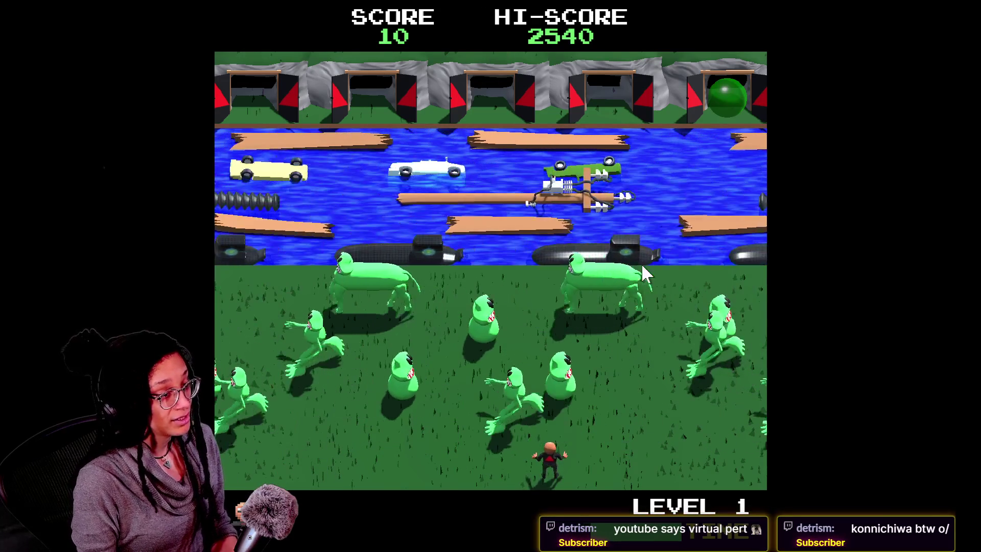
Exit full screen, zoom in, select the BUNKER page address, then close its tab
left_click(486, 48)
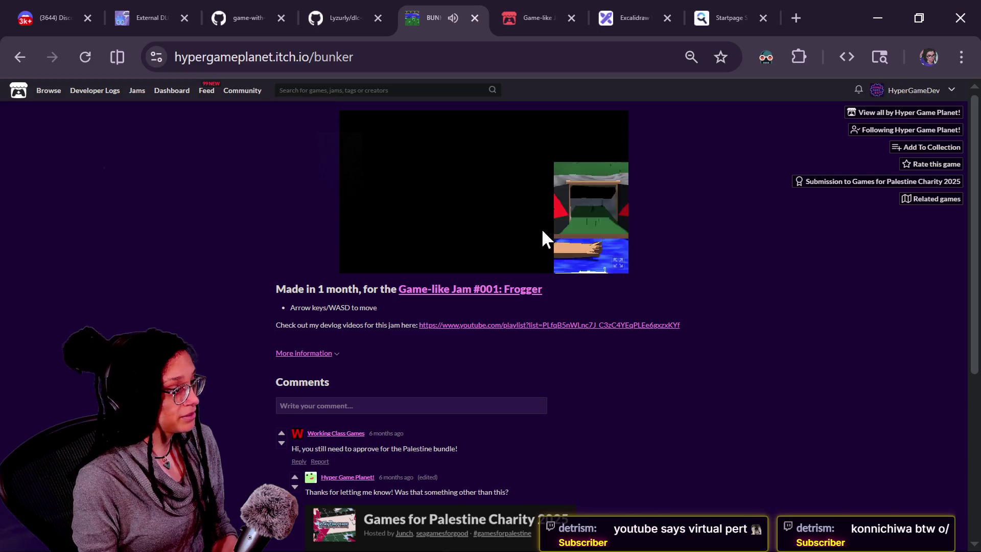
key("ctrl+plus")
key("ctrl+plus")
key("ctrl+plus")
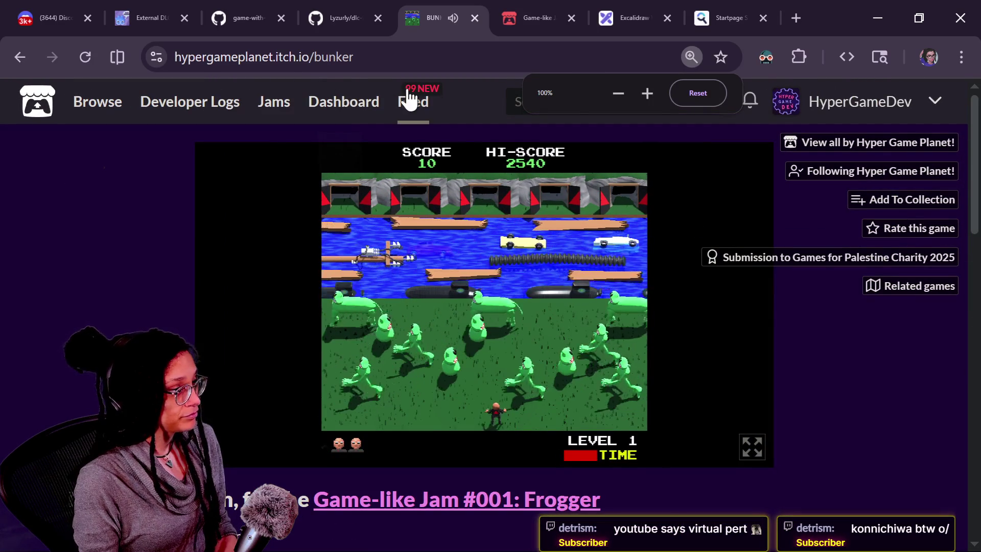
left_click(463, 49)
key("ctrl+a")
key("ctrl+c")
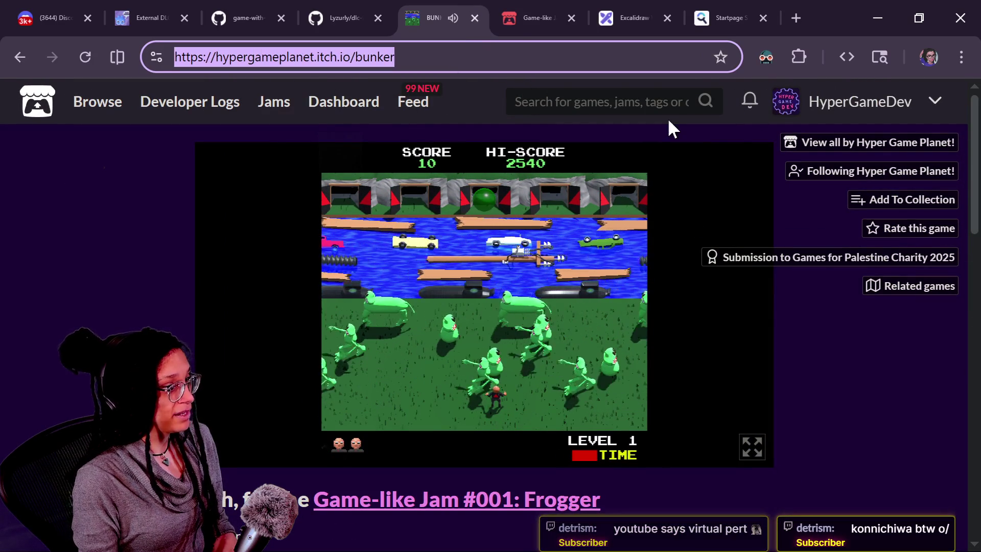
key("BackSpace")
left_click(474, 18)
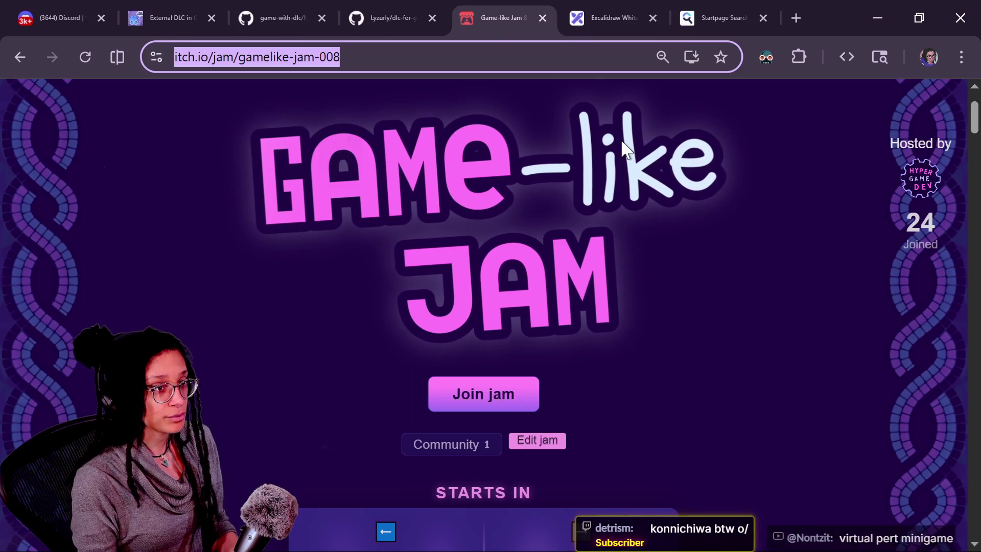
Load the BUNKER page from the copied address in the other window and start a new game
key("alt+Tab")
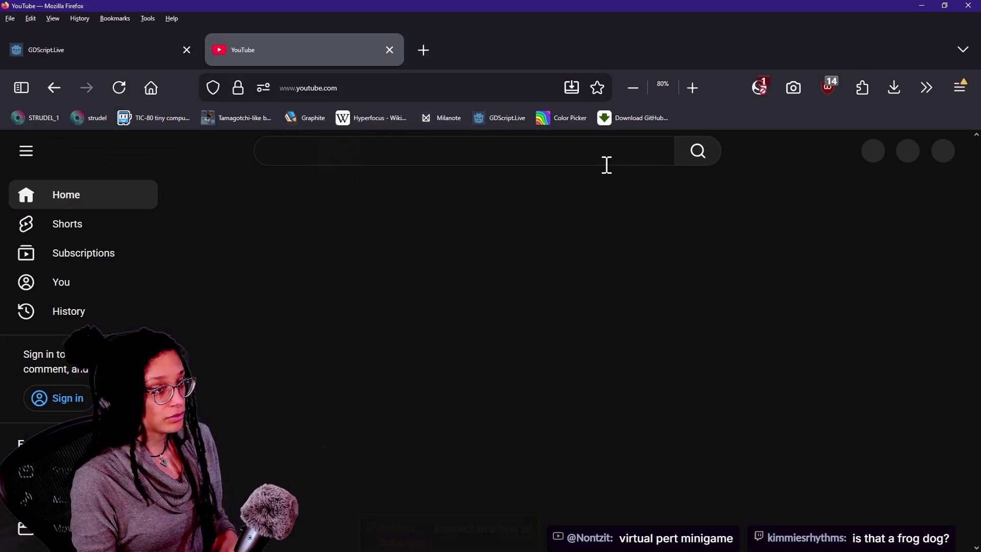
left_click(394, 85)
key("ctrl+v")
key("Return")
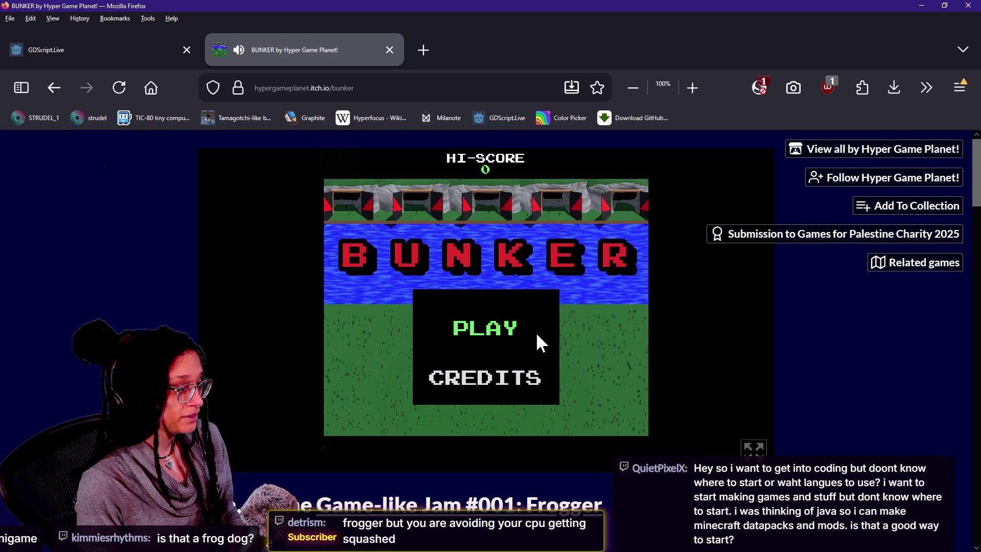
left_click(502, 330)
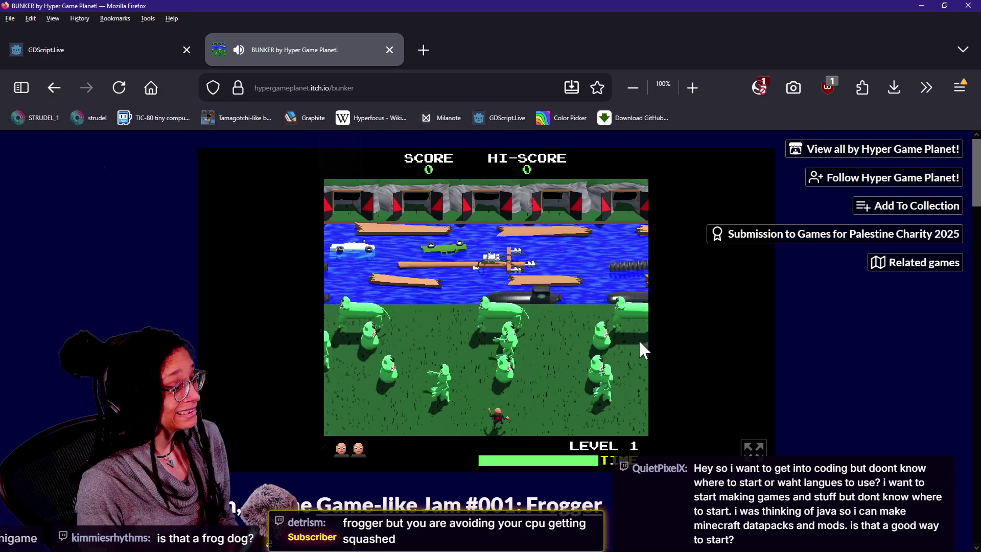
Advance the player up the grass and onto the water lanes with the arrow keys
key("Up")
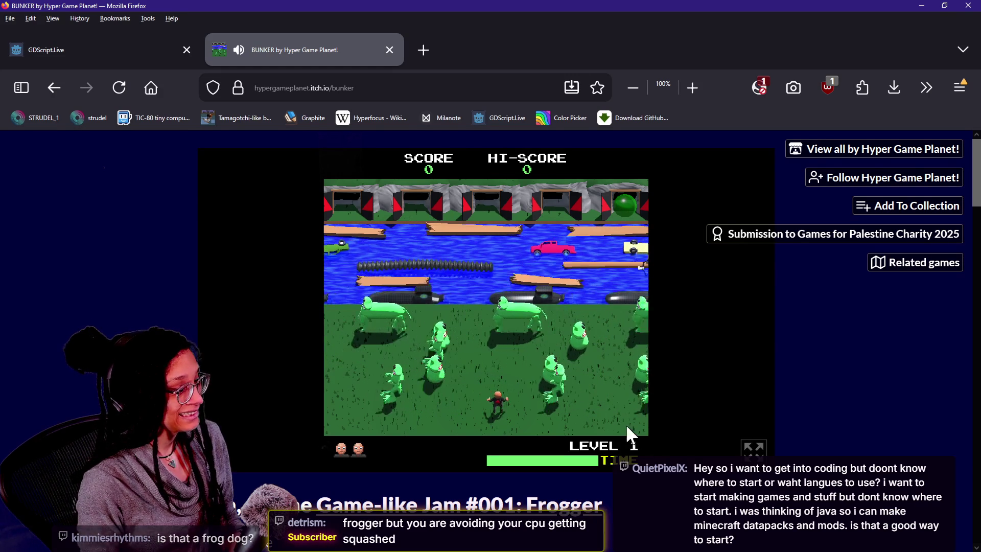
key("Left")
key("Left")
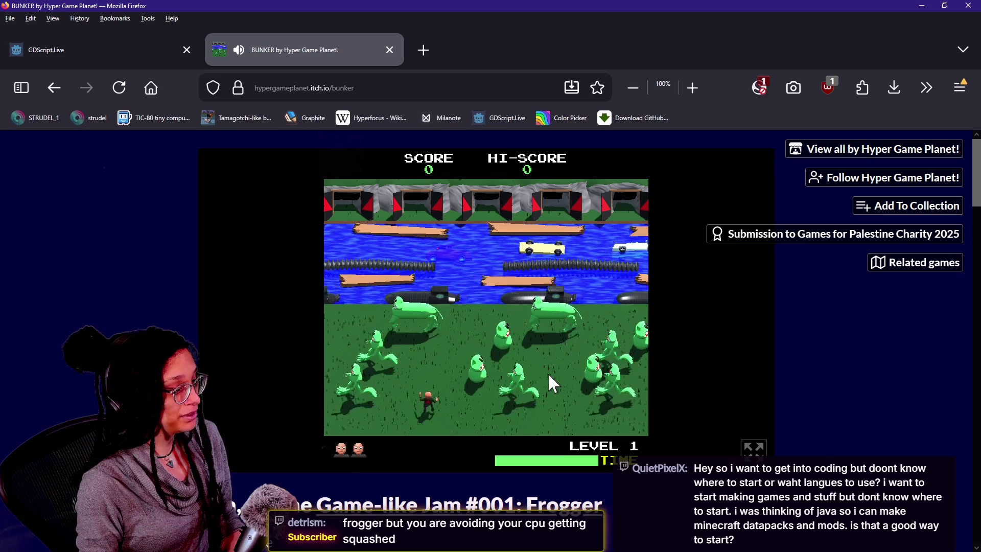
key("Up")
key("Up")
key("Up")
key("Right")
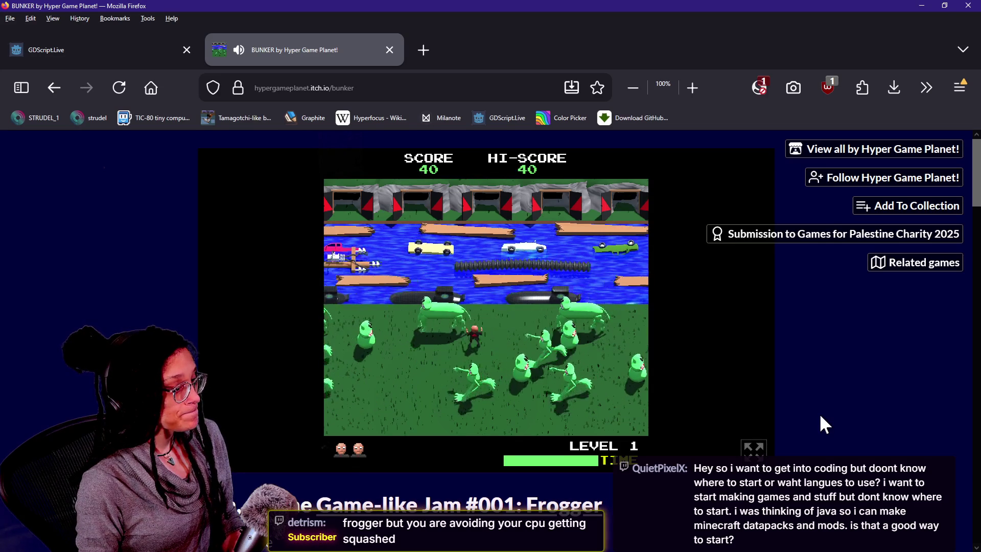
key("Up")
key("Up")
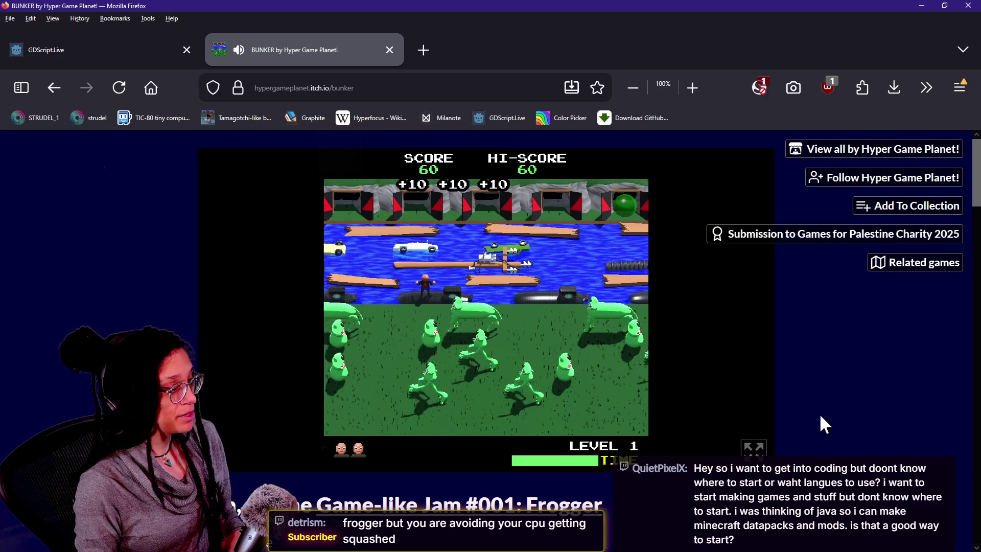
key("Up")
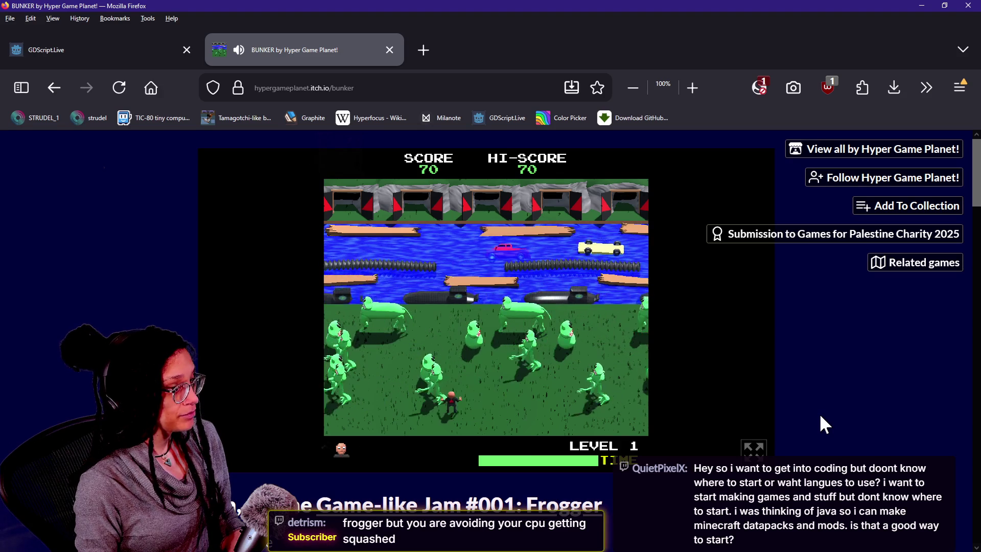
key("Left")
key("Up")
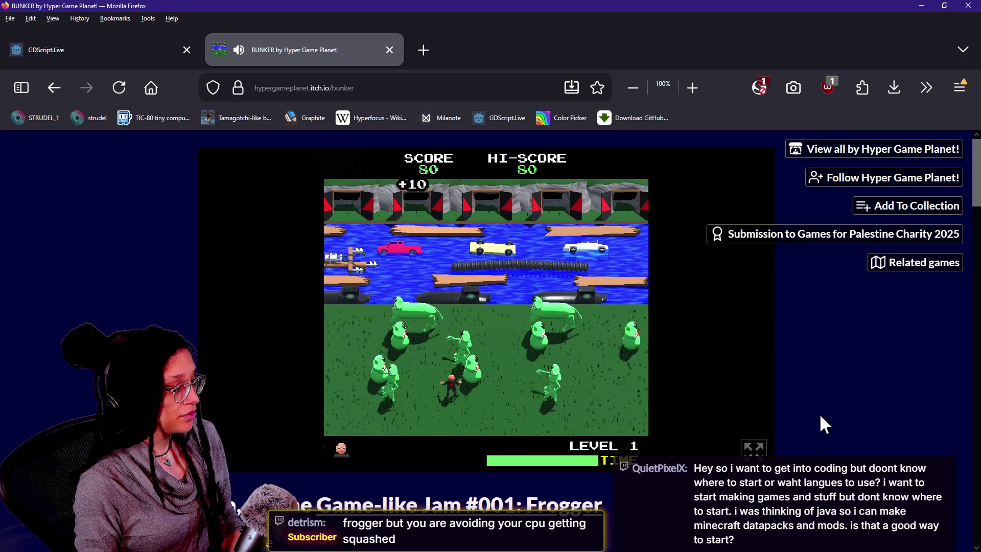
key("Up")
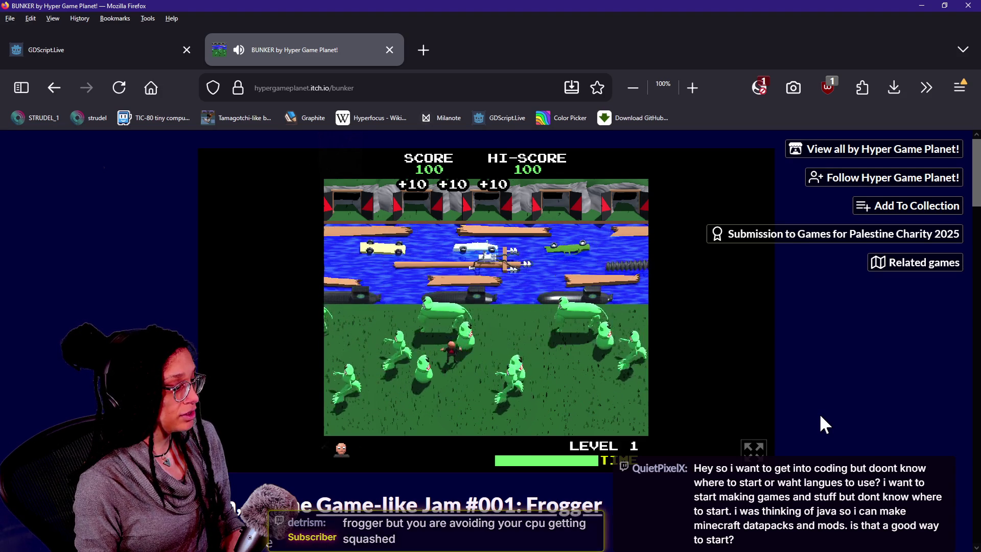
key("Up")
key("Up")
key("Up")
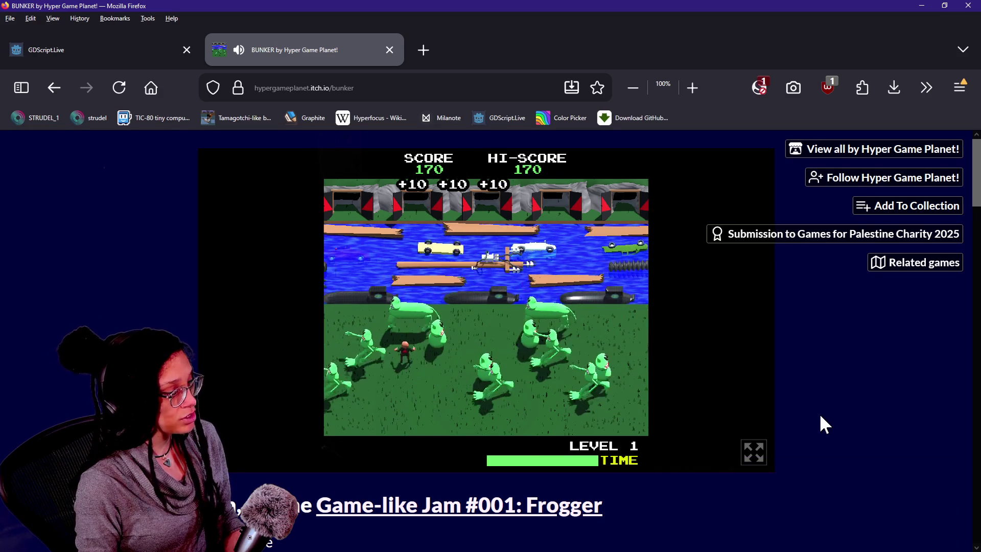
Cross the river into an empty bunker, reaching 470 points, then close the BUNKER tab
key("Up")
key("Up")
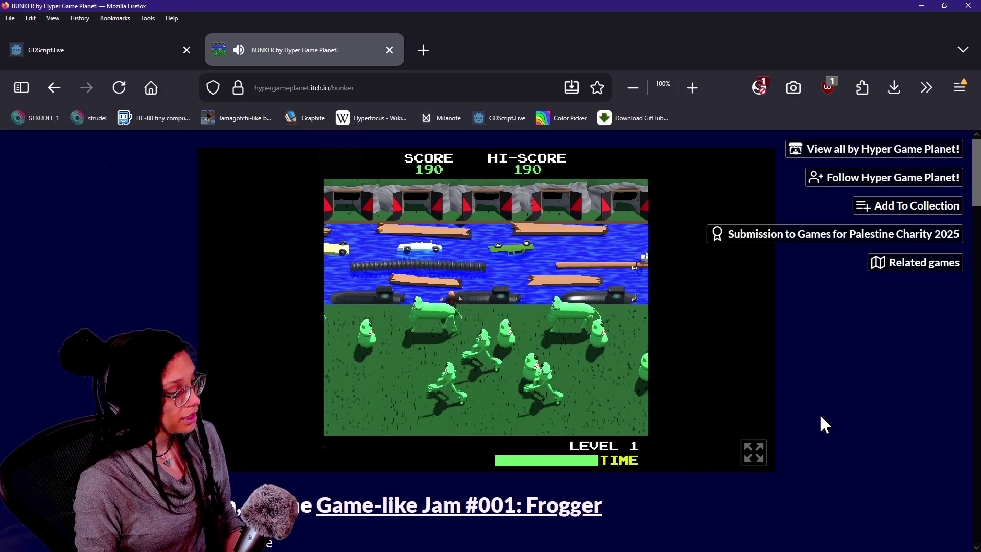
key("Up")
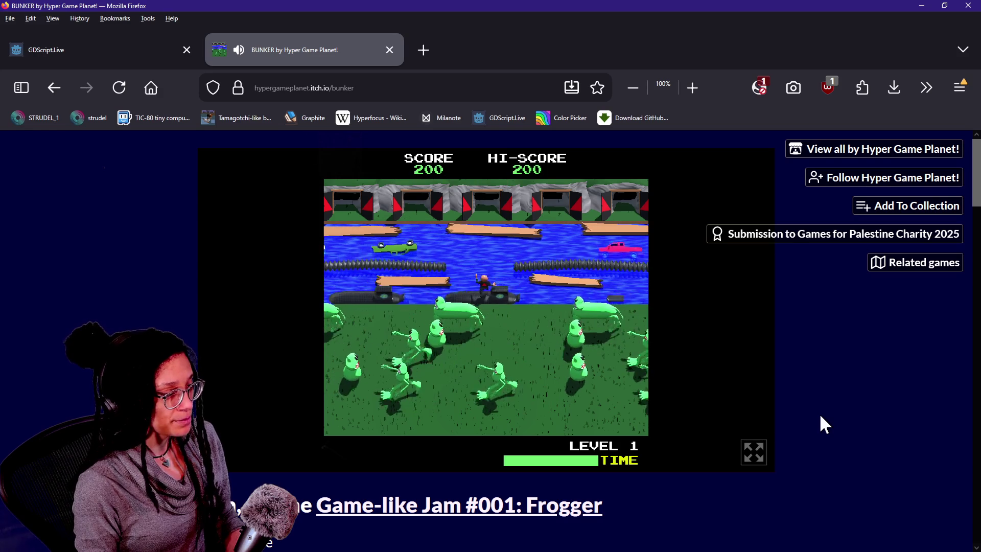
key("Up")
key("Up")
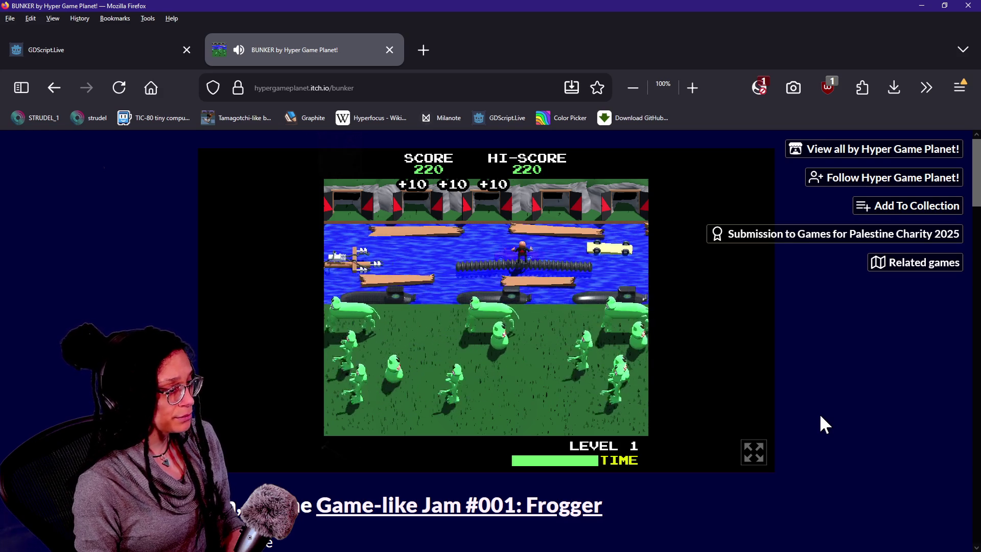
key("Up")
key("Up")
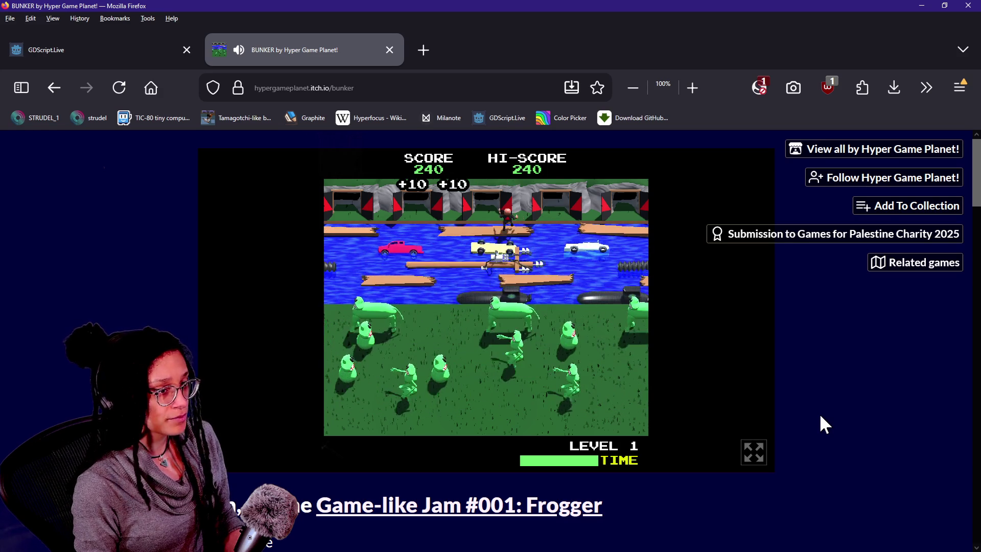
key("Right")
key("Right")
key("Up")
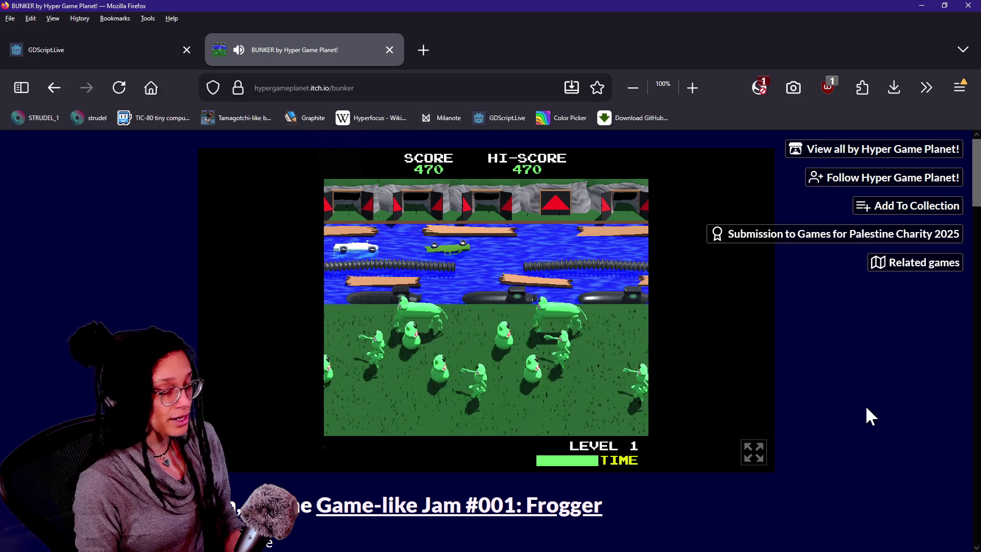
key("Left")
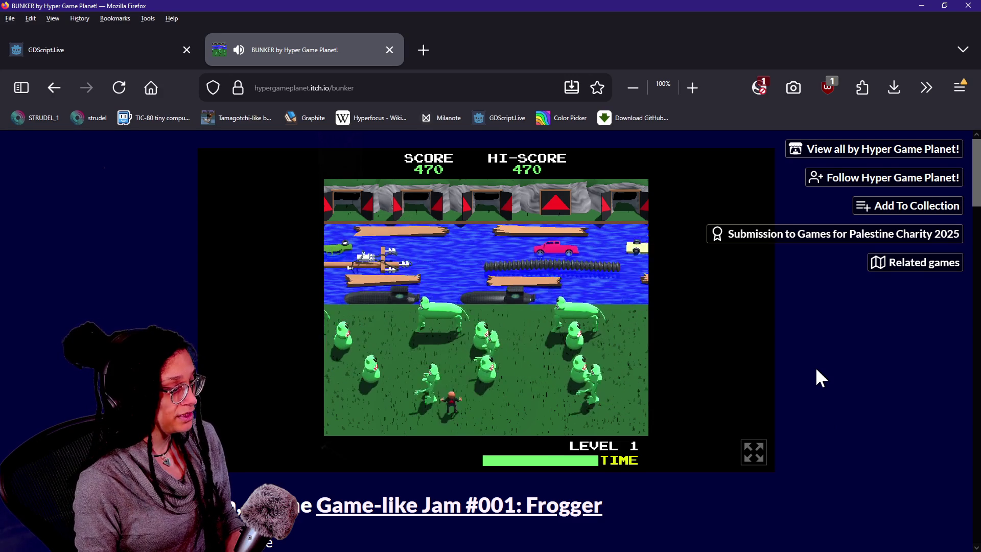
key("Right")
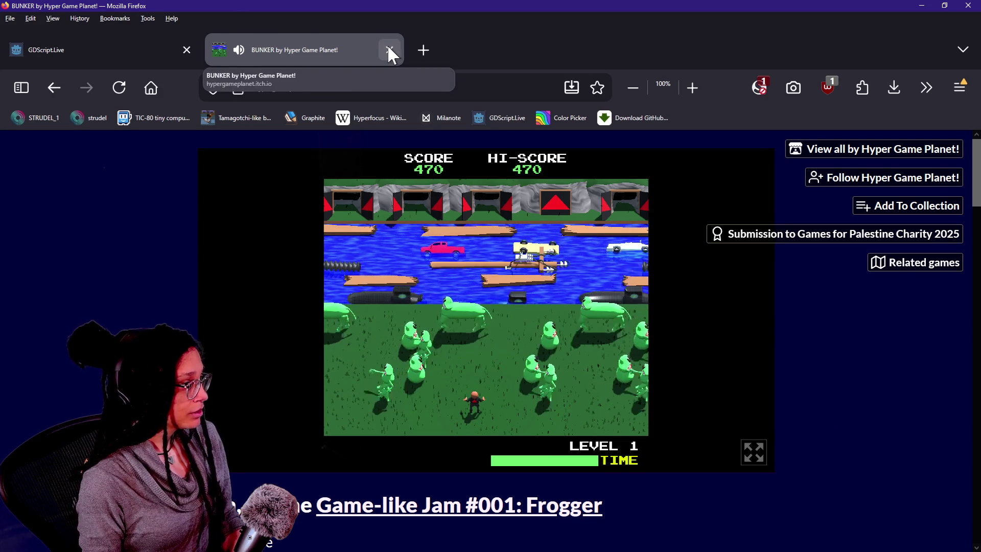
left_click(390, 50)
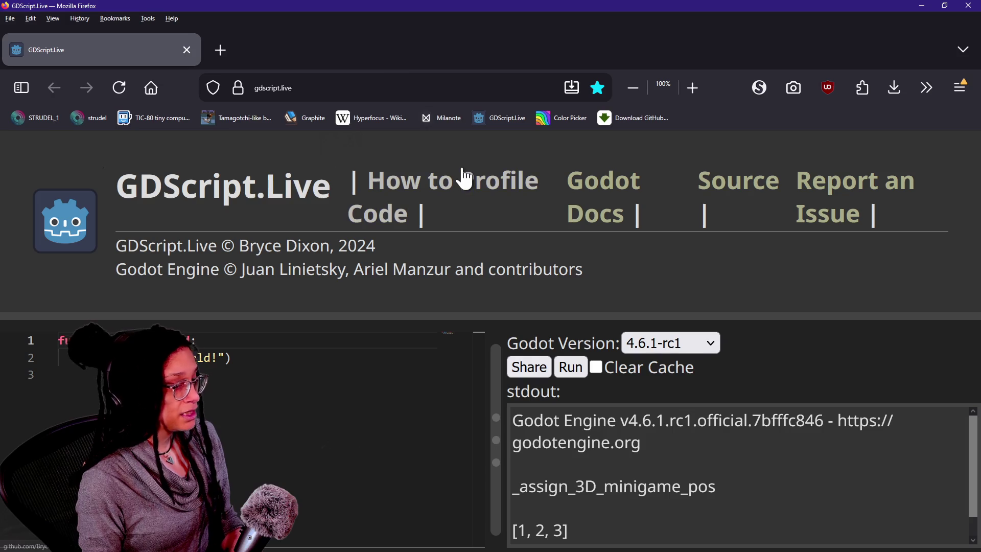
key("alt+Tab")
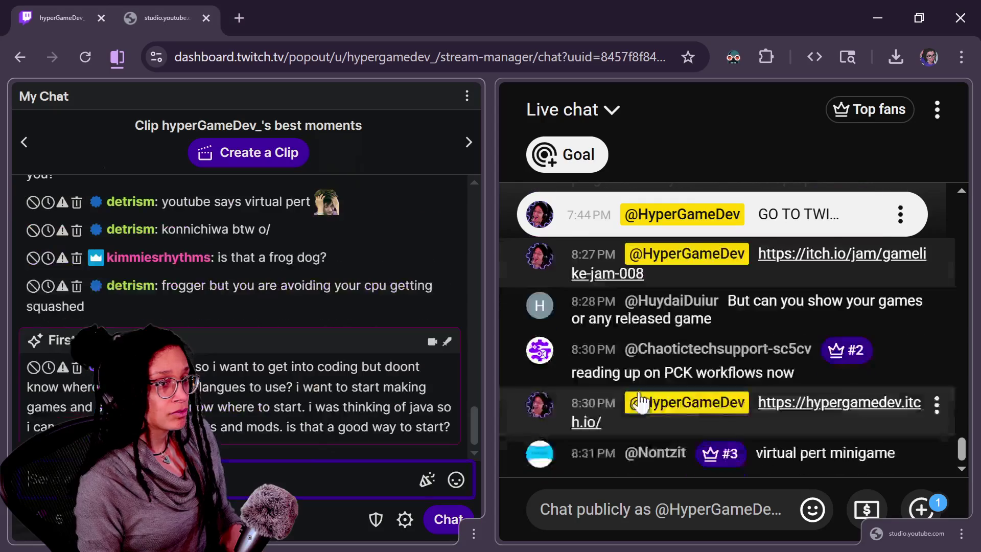
Open the HyperGameDev profile in a new tab and run Hungry Baby Rescue in full screen
key("alt+Tab")
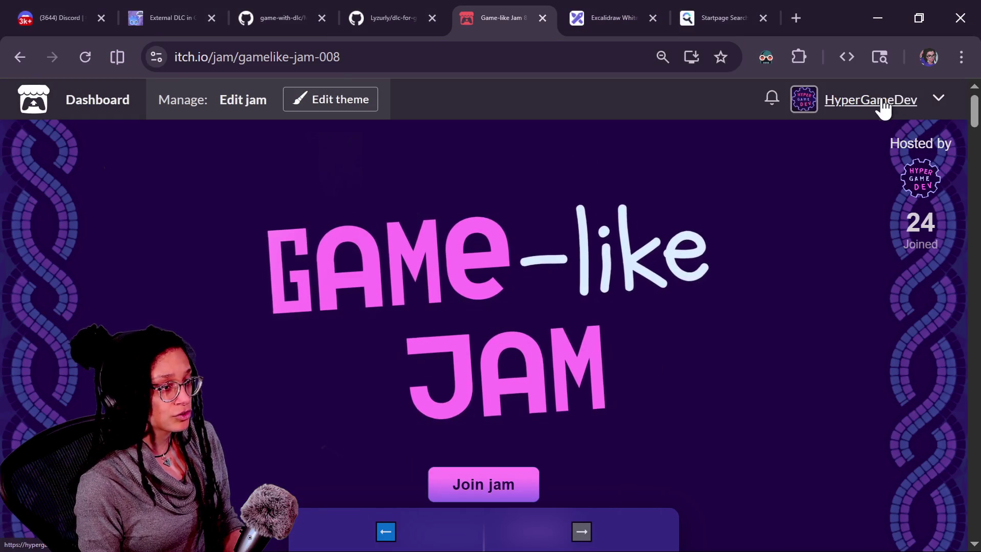
right_click(882, 99)
left_click(869, 118)
left_click(521, 18)
scroll(510, 180, "down", 15)
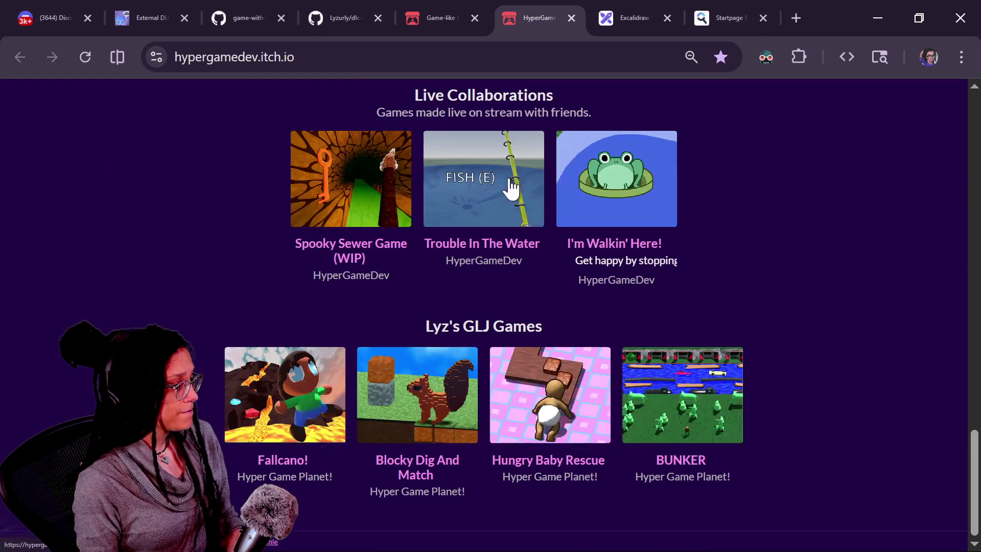
left_click(598, 419)
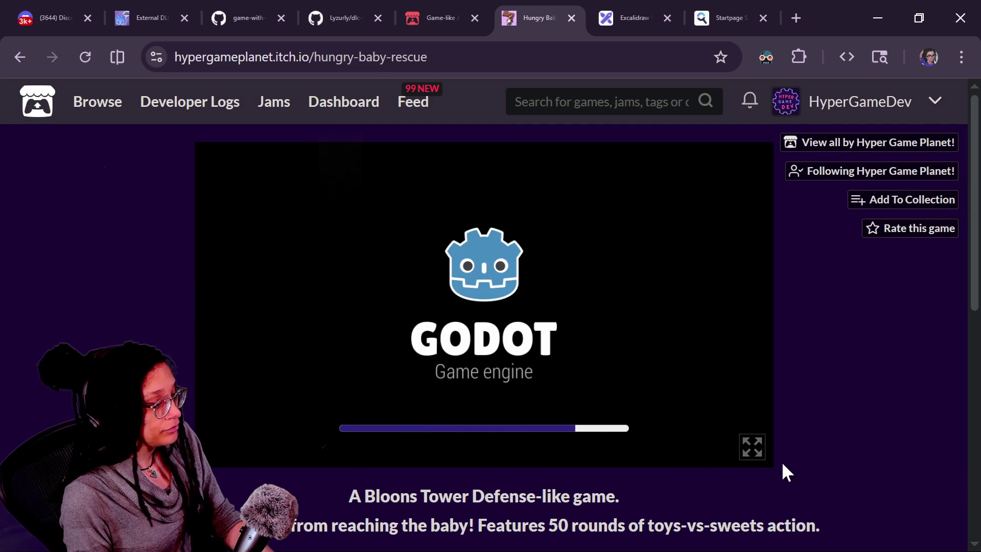
left_click(752, 448)
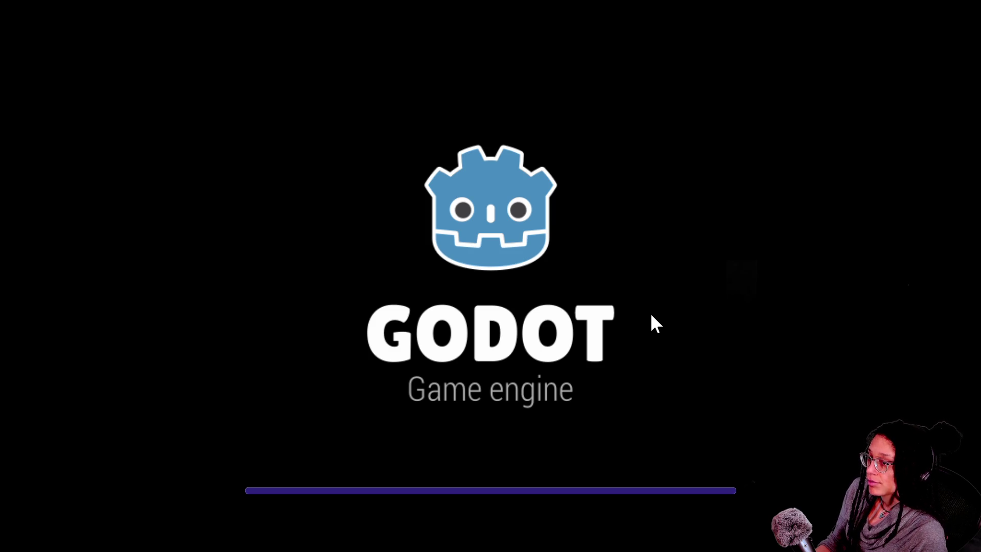
Start the maze level and place a Toy Soldier and a Spinning Top beside the path
left_click(603, 299)
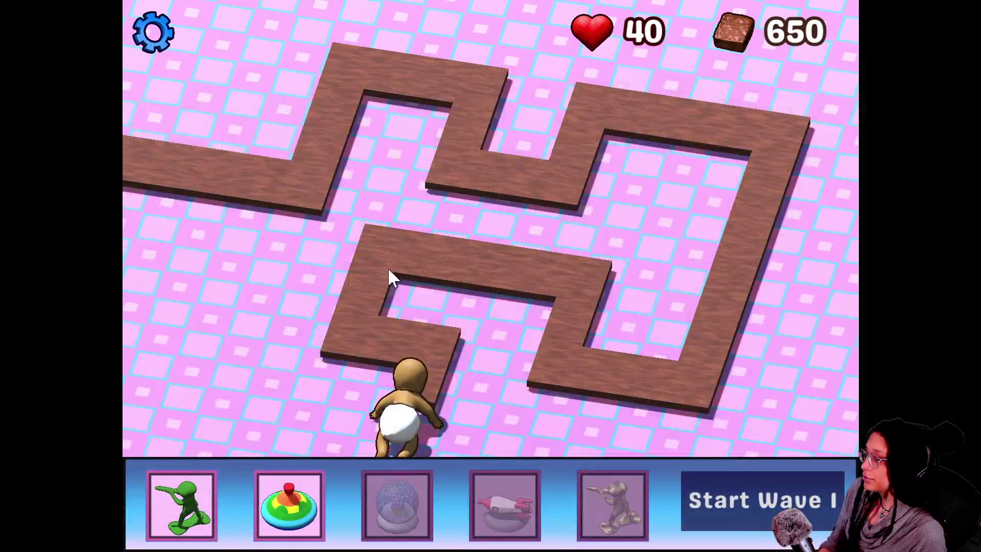
left_click(181, 503)
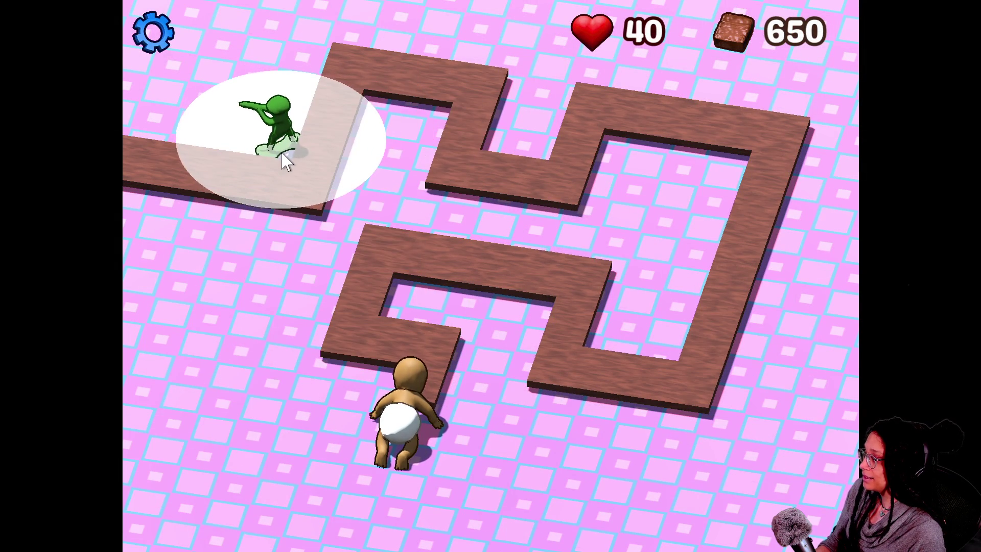
left_click(285, 163)
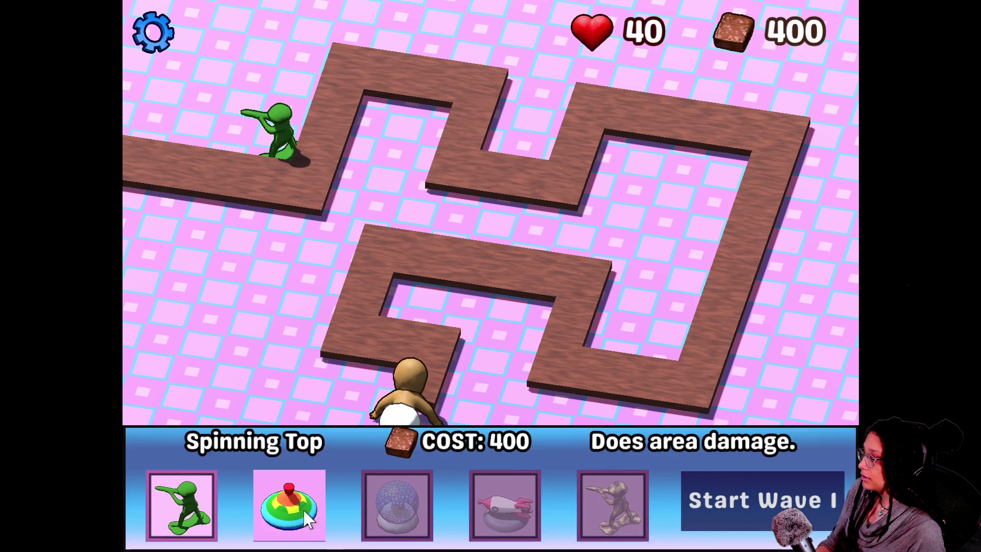
left_click(285, 503)
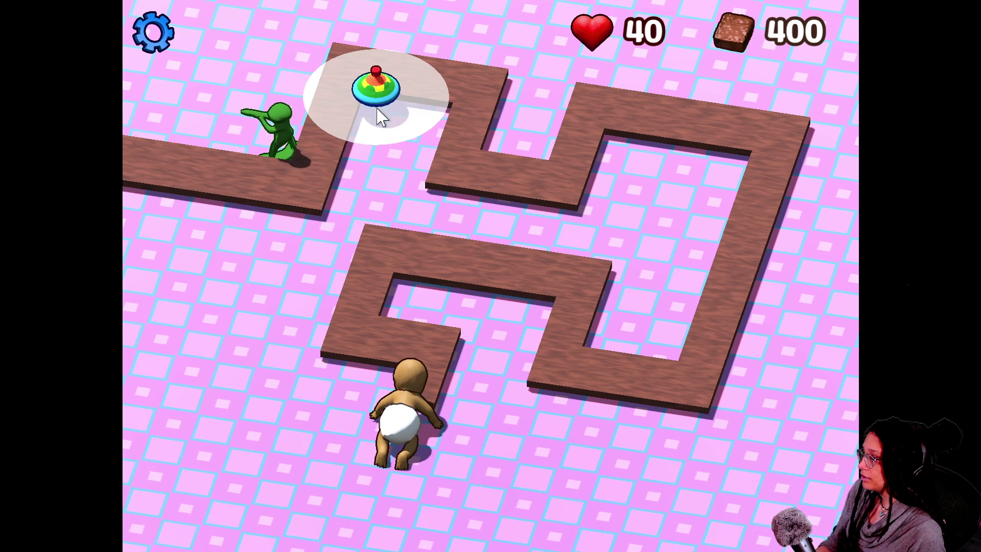
left_click(379, 114)
Restart the game, placing the Toy Soldier at the path bend and Spinning Top at the corner
left_click(168, 37)
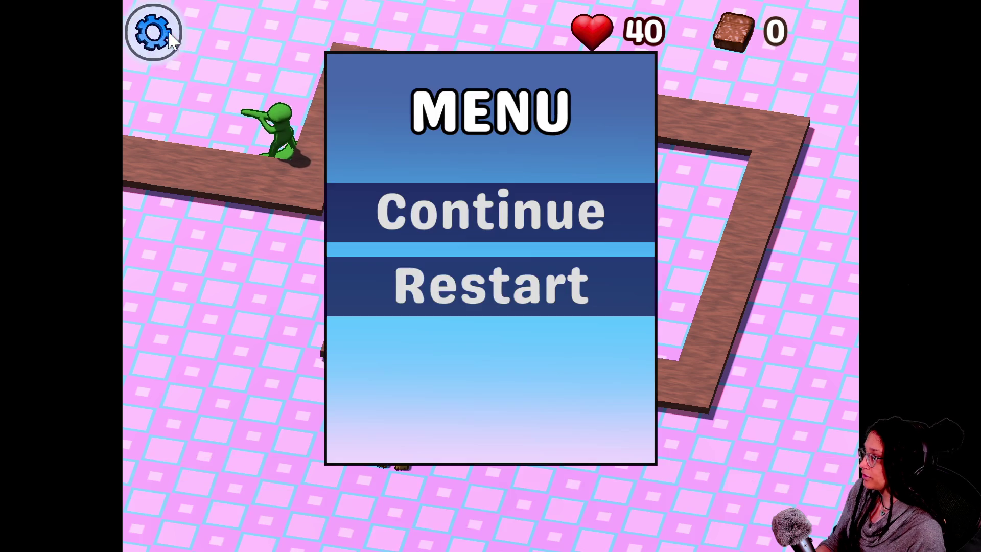
left_click(415, 296)
left_click(415, 318)
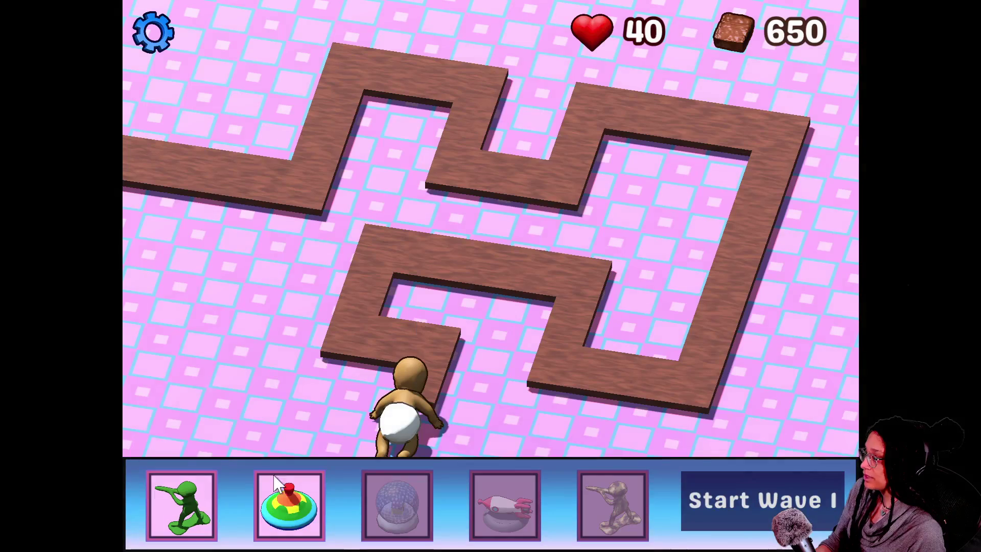
left_click(199, 506)
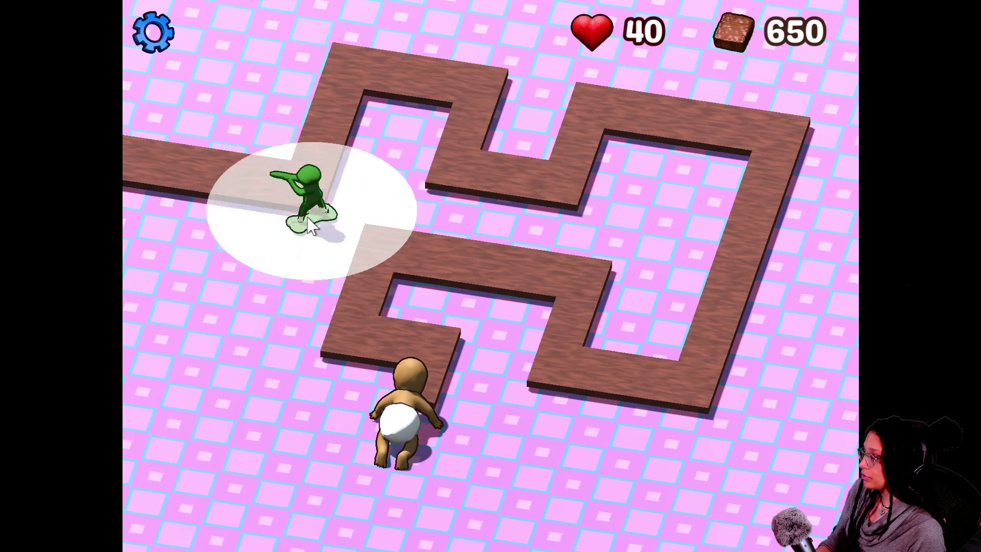
left_click(347, 229)
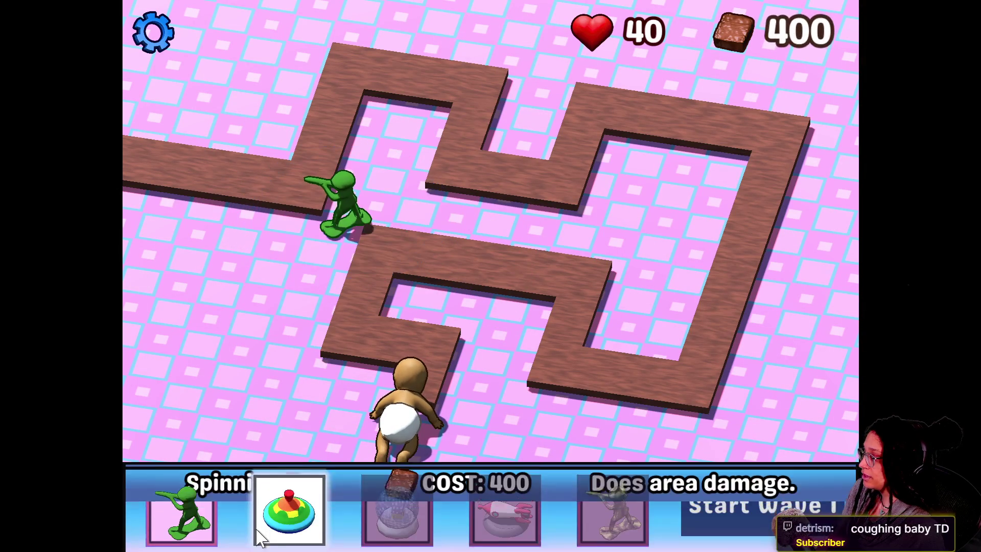
left_click(288, 506)
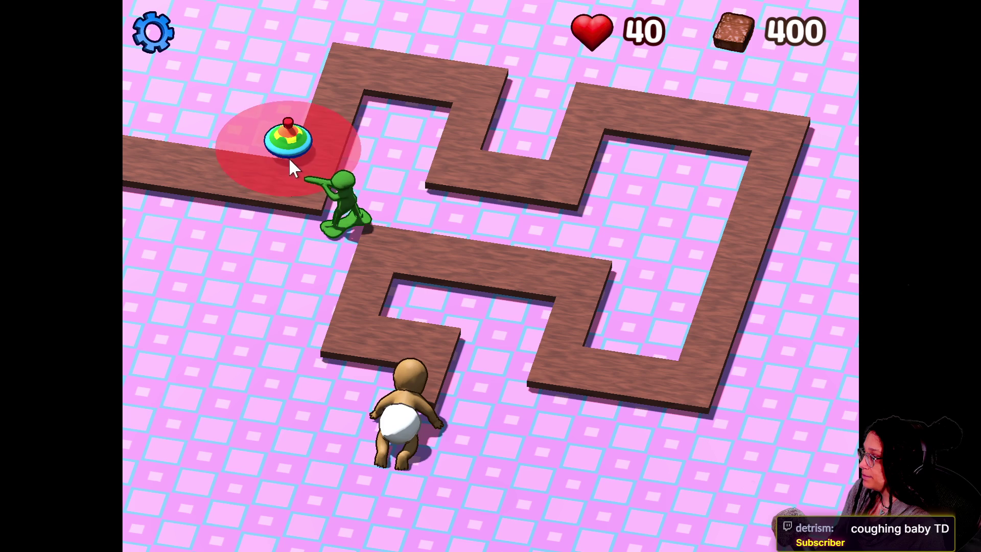
left_click(288, 157)
Start wave 2, let it finish without losing lives, then launch wave 3
key("space")
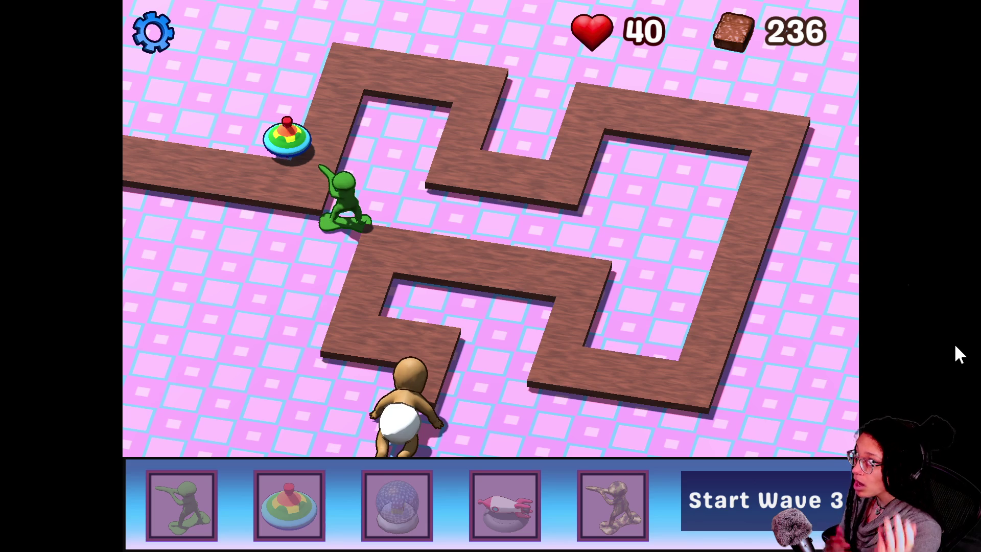
left_click(762, 492)
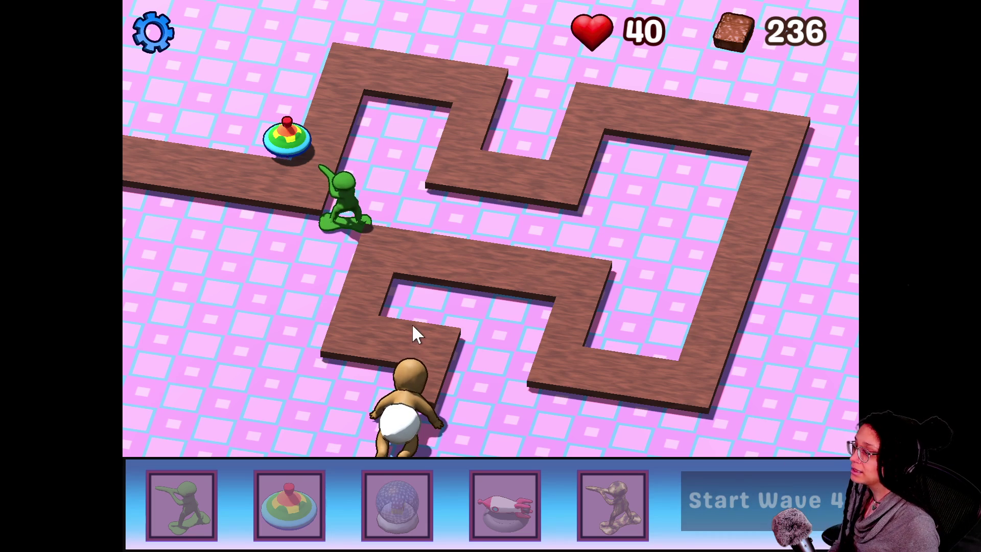
Buy the range upgrade for the Toy Soldier
left_click(342, 200)
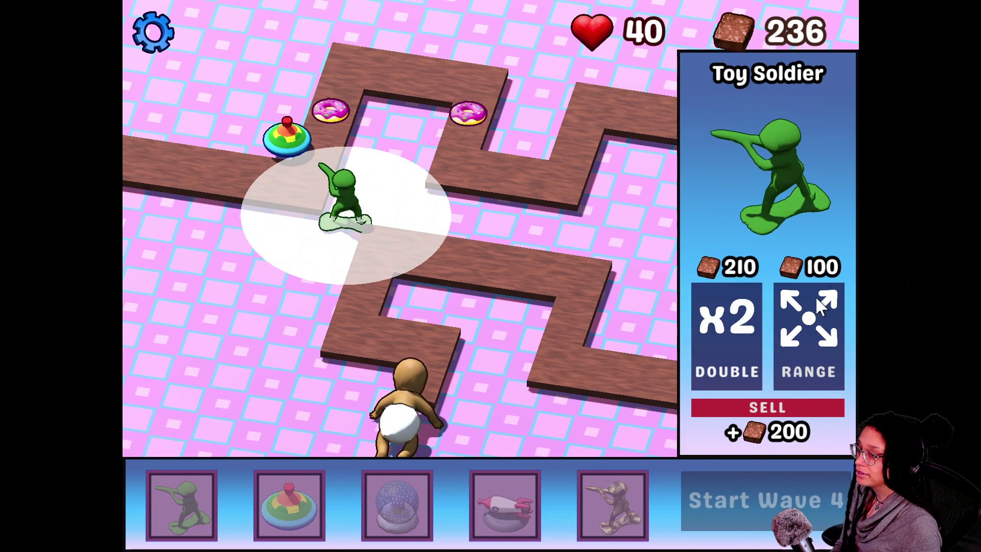
left_click(808, 311)
left_click(286, 146)
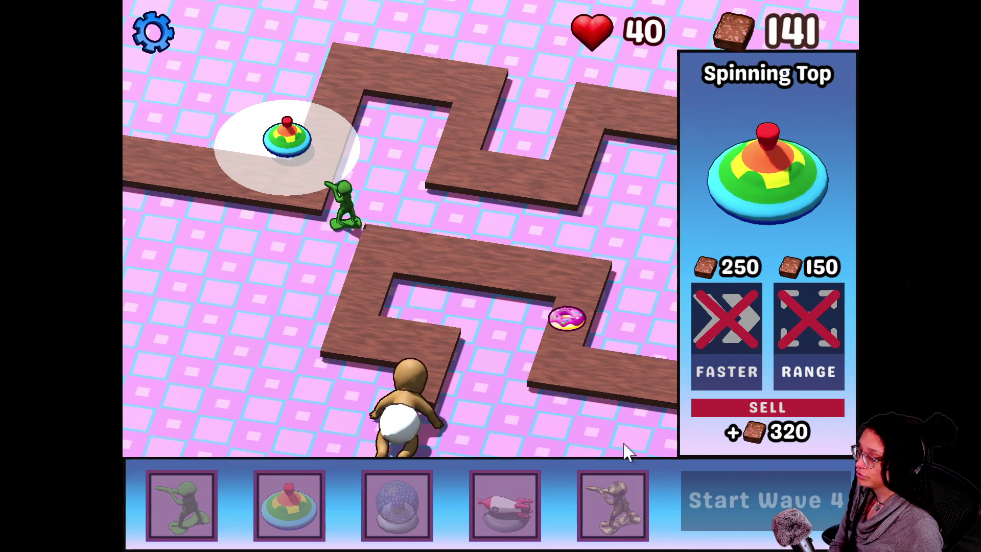
left_click(531, 292)
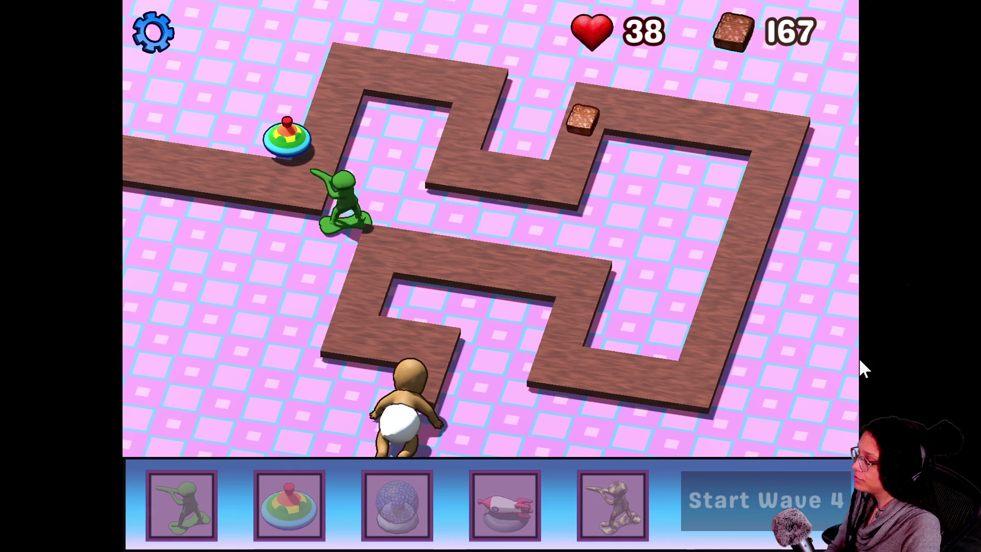
Buy the Spinning Top's range upgrade, launch wave 4, then buy another Toy Soldier
left_click(355, 215)
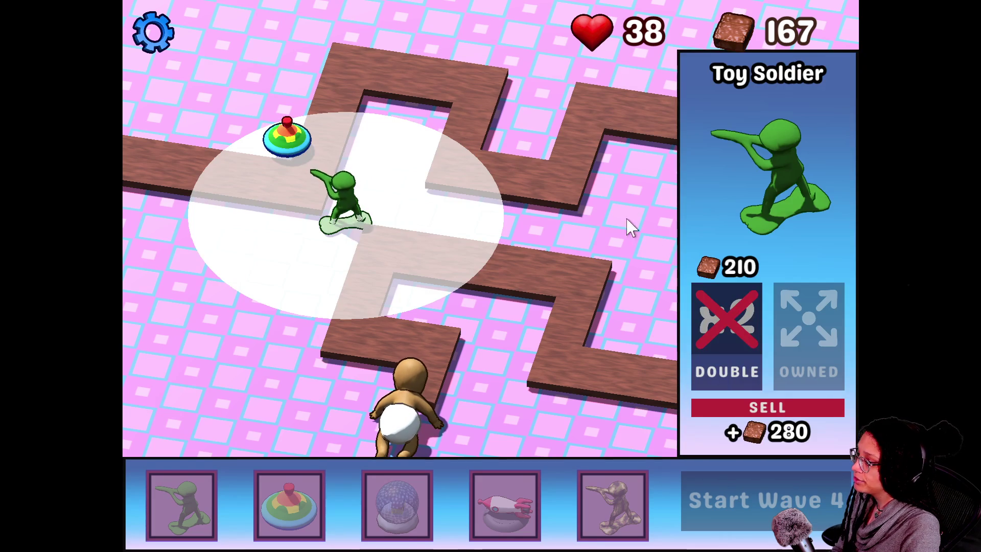
left_click(288, 137)
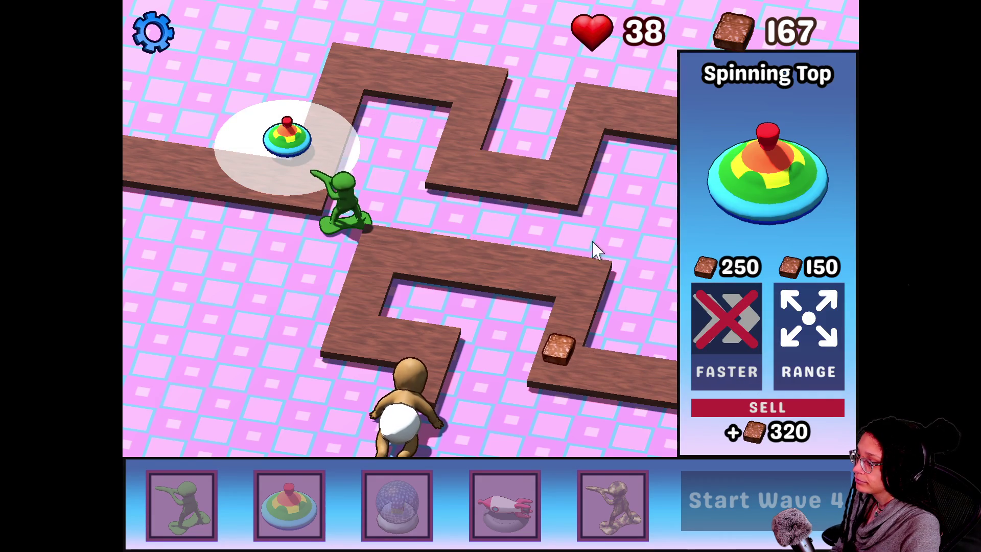
left_click(809, 332)
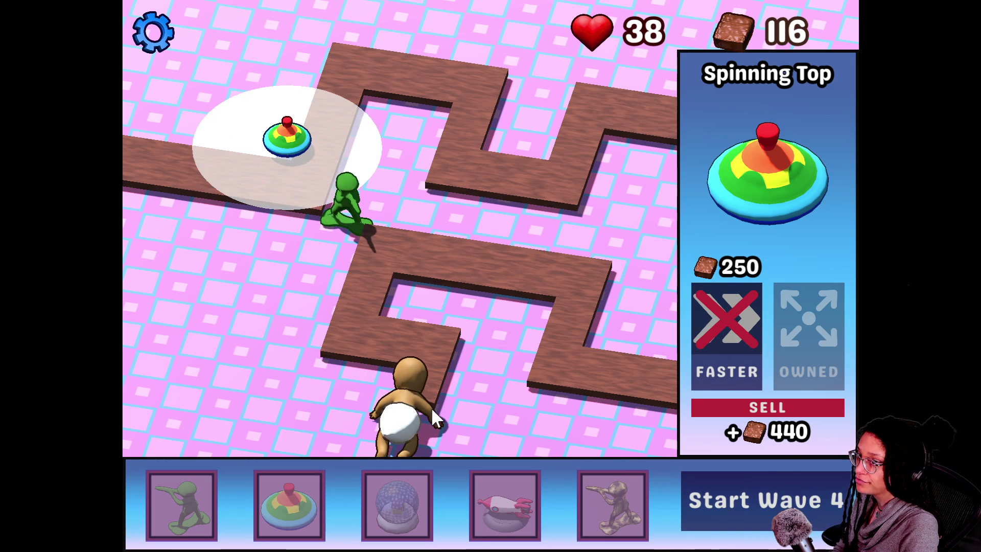
left_click(768, 506)
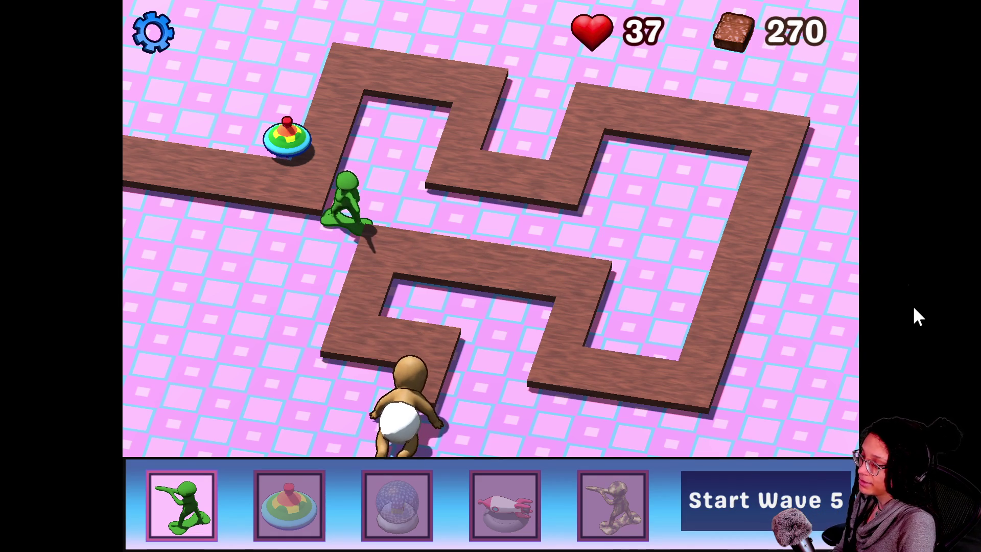
left_click(163, 527)
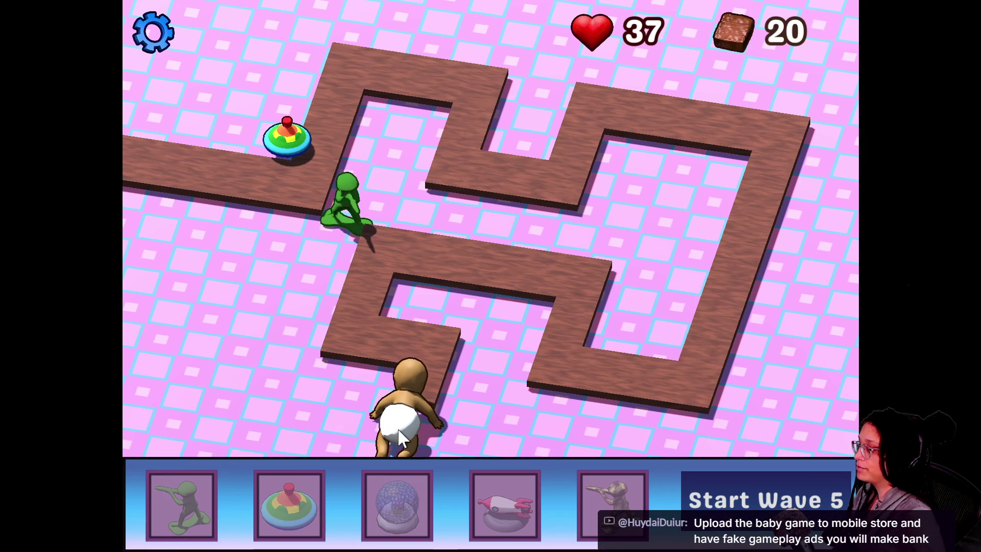
Leave Hungry Baby Rescue, launch Blocky Dig And Match, and copy its page address
key("Escape")
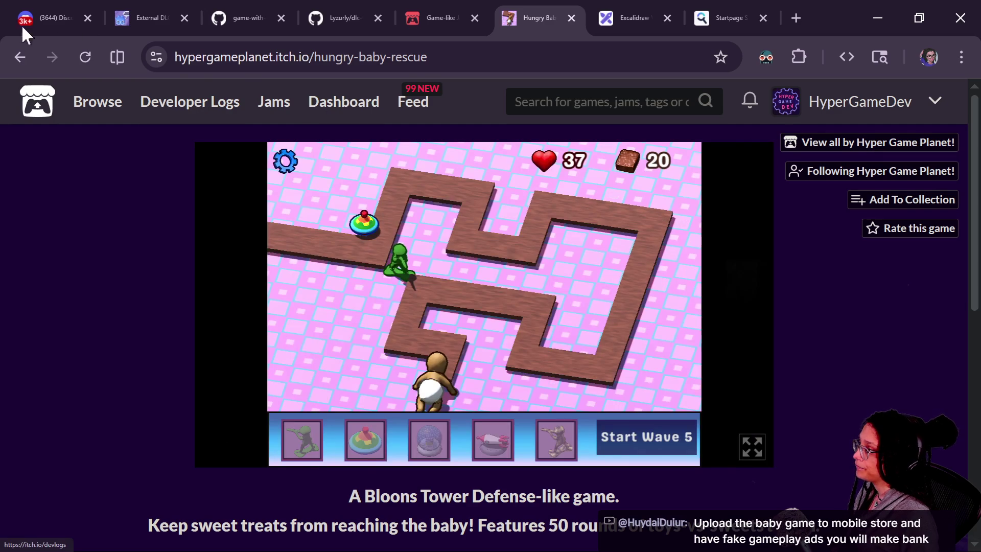
left_click(18, 55)
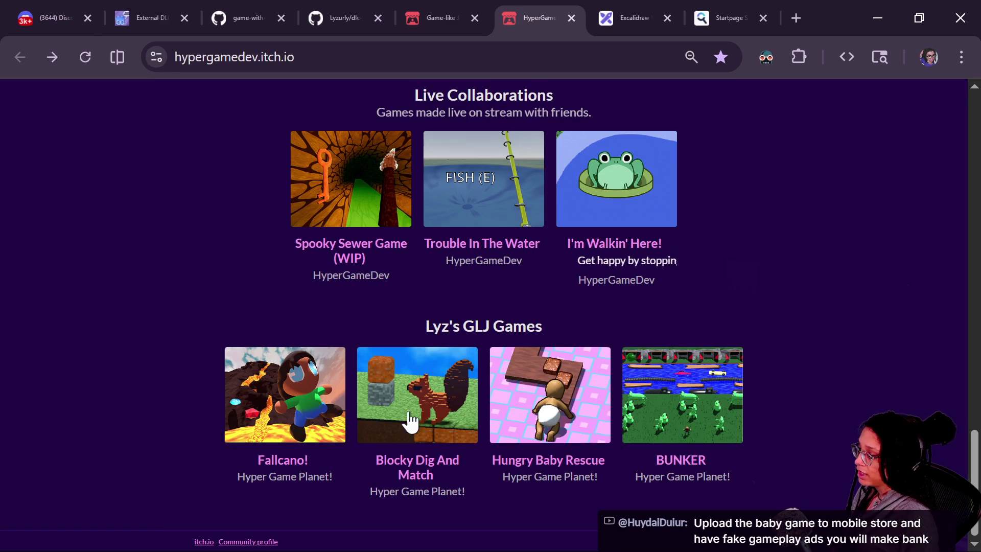
left_click(408, 402)
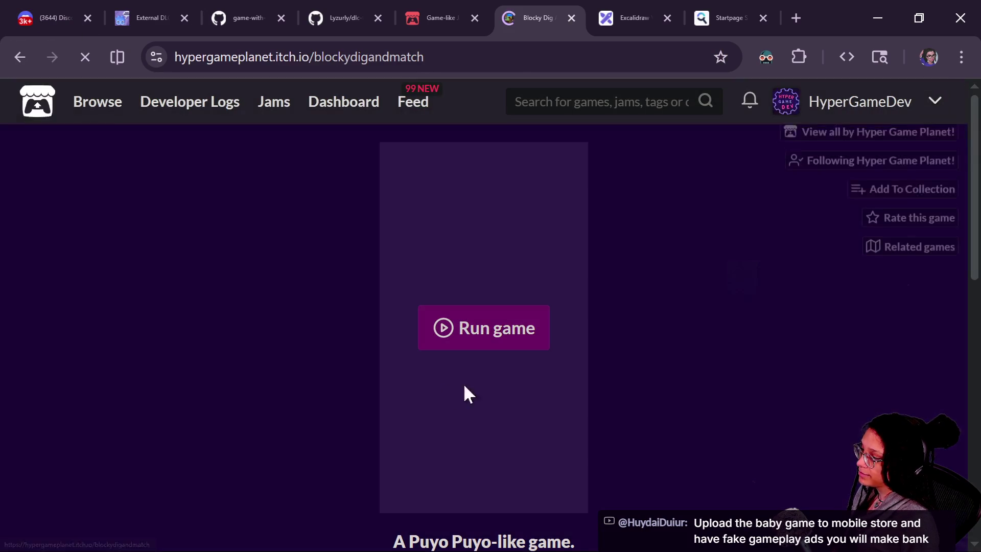
left_click(488, 339)
left_click(335, 66)
key("ctrl+1")
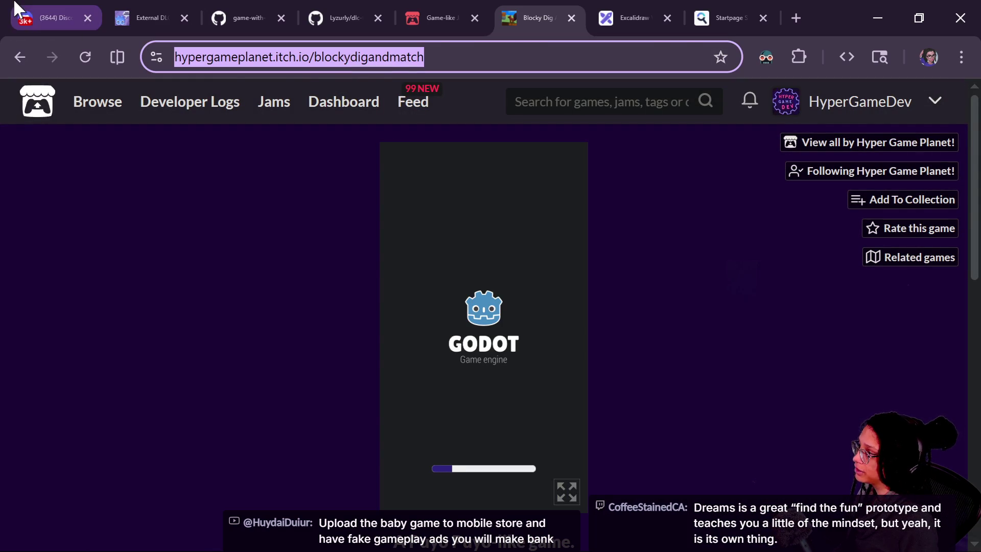
Post the Blocky Dig And Match link in Twitch chat and return to its itch.io page
left_click(426, 15)
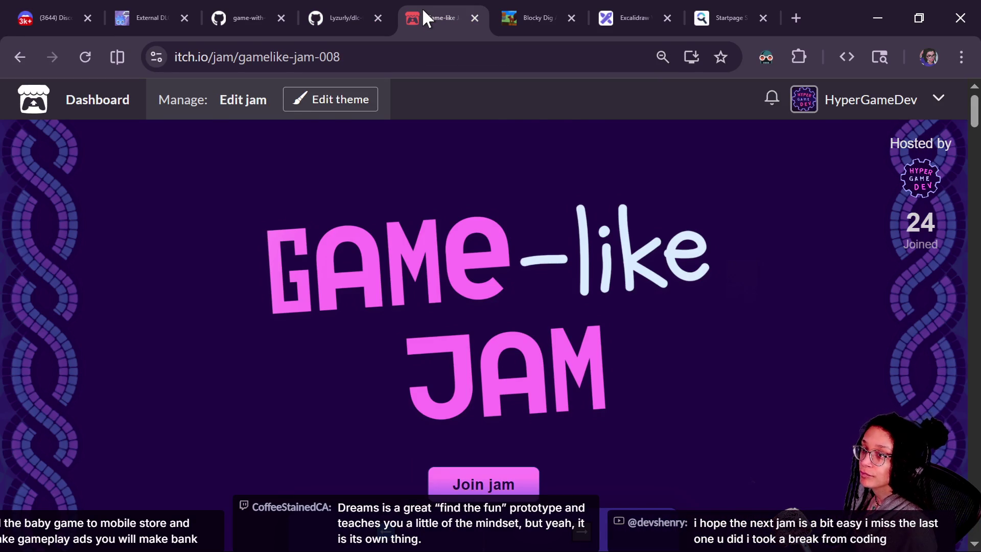
key("alt+Tab")
type("https://hypergameplanet.itch.io/blockydigandmatch")
key("Return")
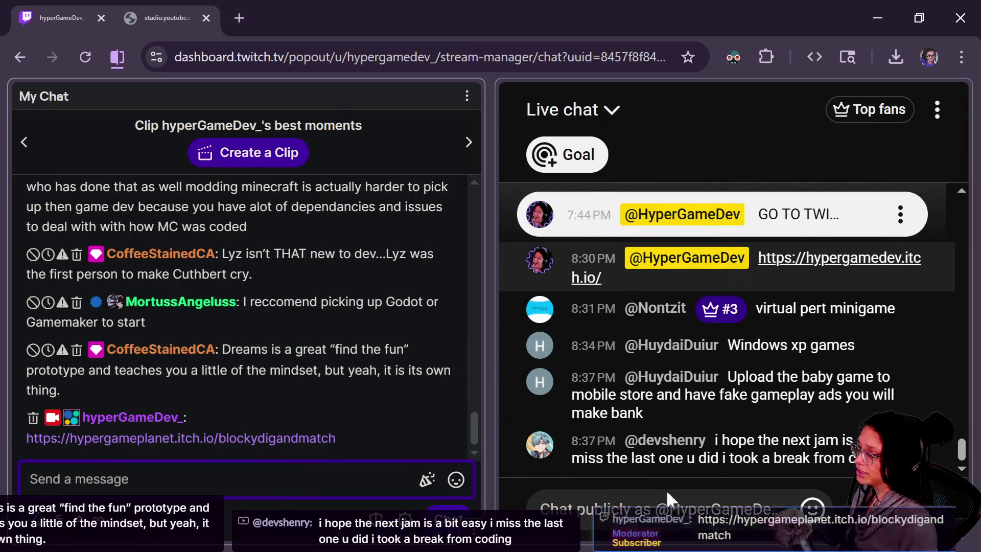
left_click(622, 480)
key("alt+Tab")
key("alt+Tab")
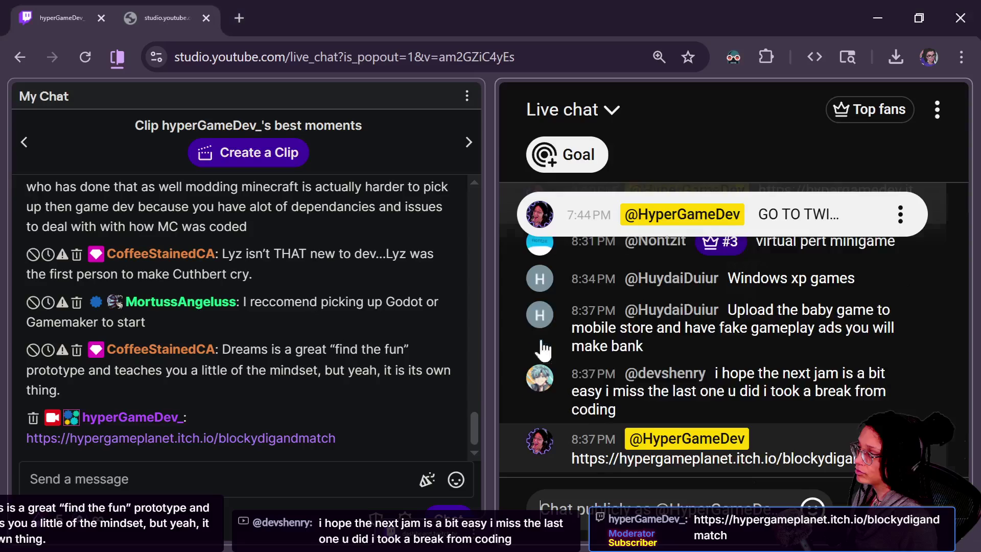
key("alt+Tab")
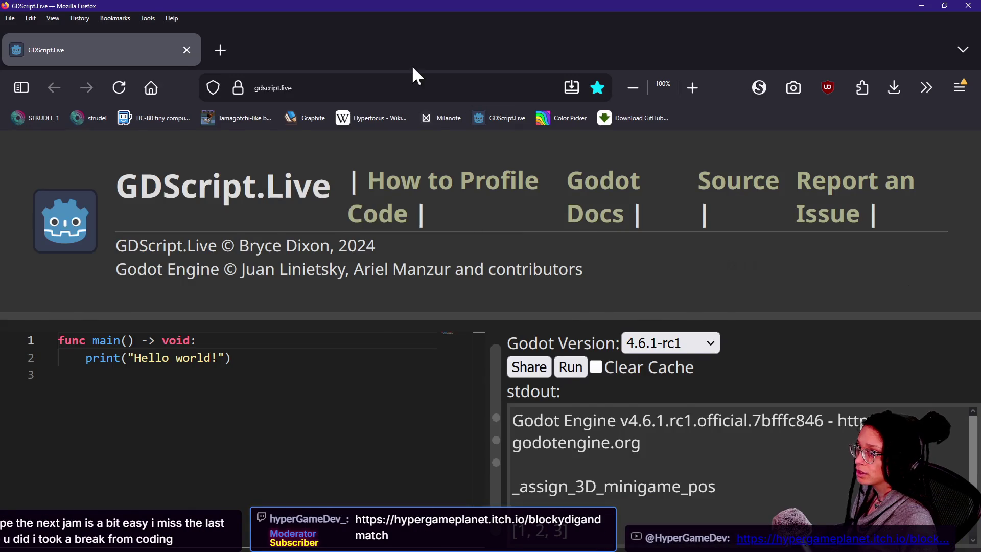
key("alt+Tab")
key("alt+Tab")
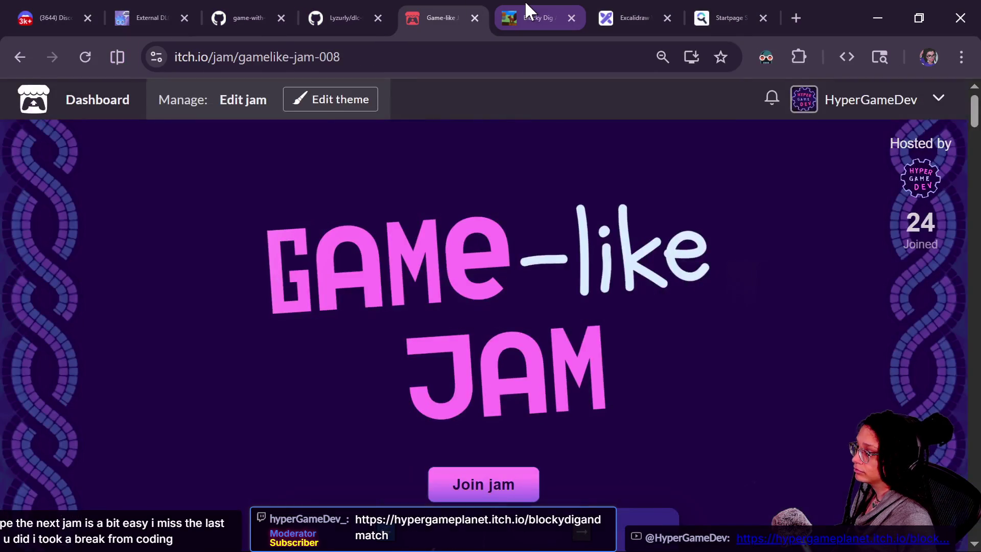
left_click(525, 9)
Play Blocky Dig And Match full screen, start a new game and position the green piece
left_click(584, 532)
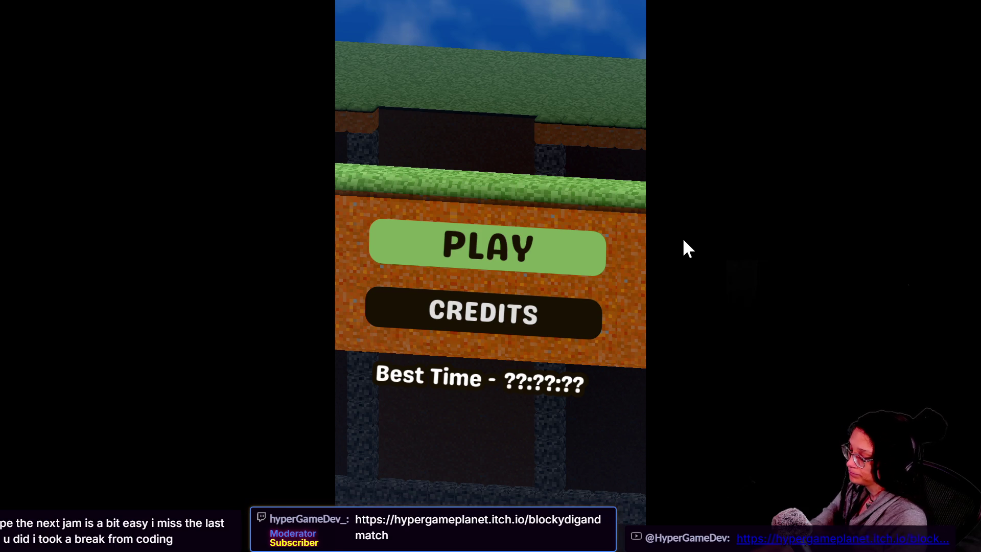
key("Return")
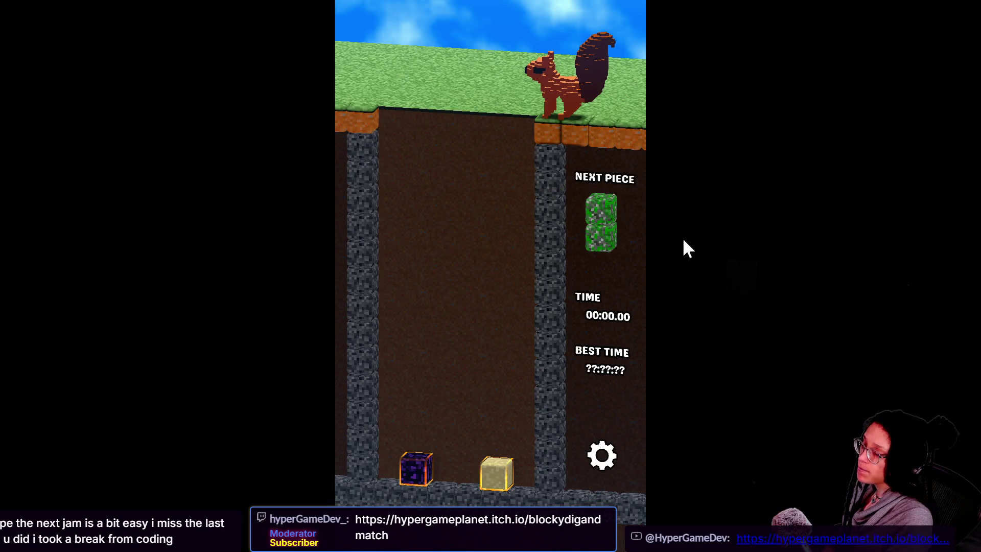
key("Right")
key("Up")
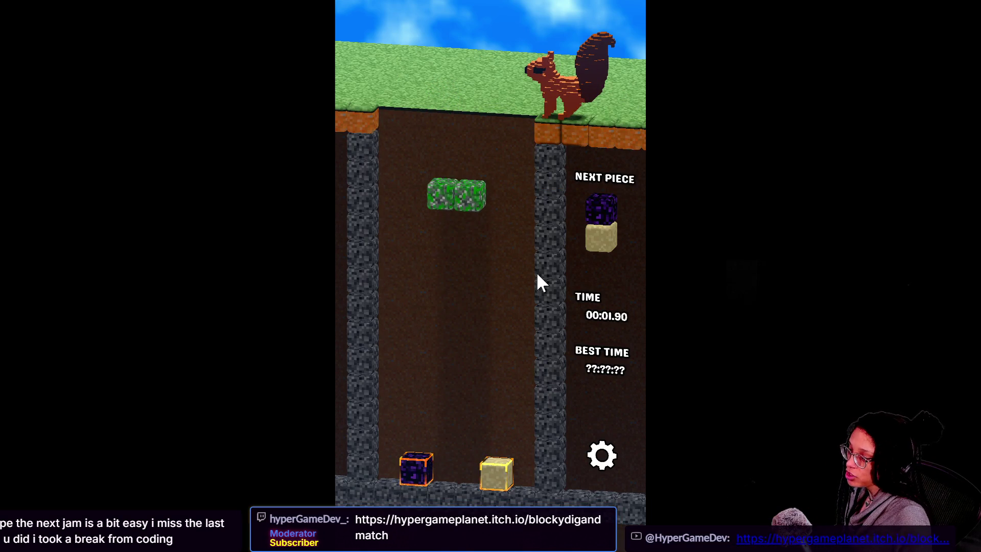
key("Right")
key("Left")
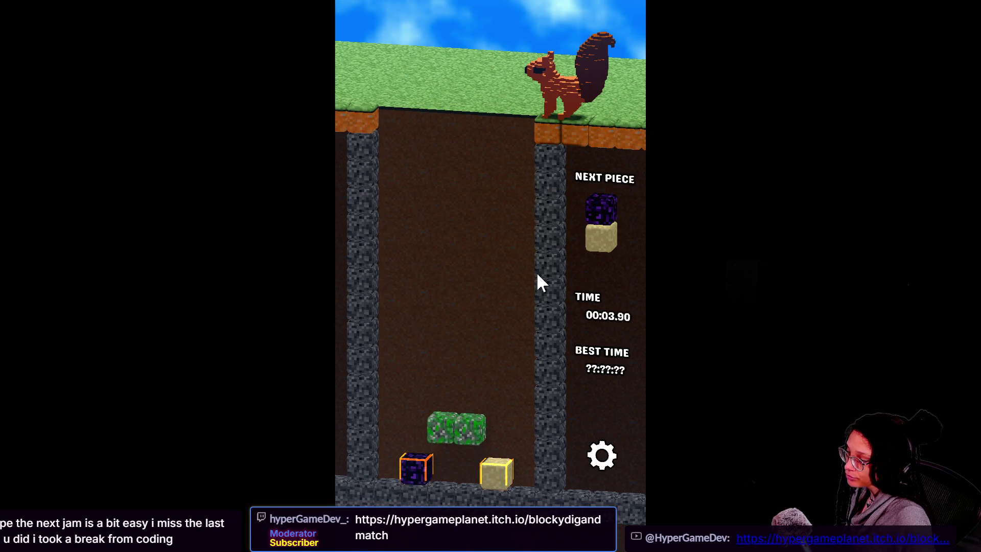
Land the glass, sand-obsidian, green and stone-obsidian pieces on the left side of the pit
key("Left")
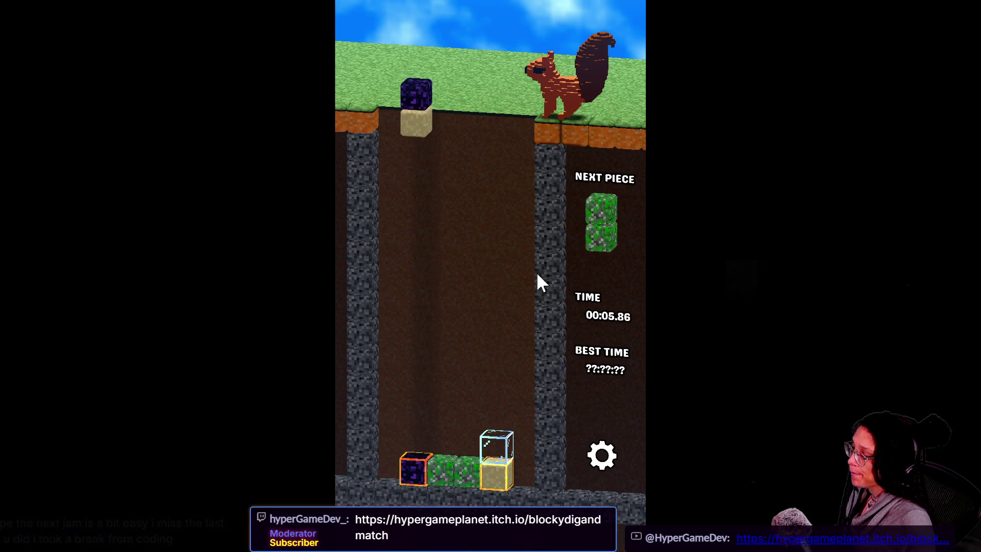
key("Up")
key("Up")
key("Up")
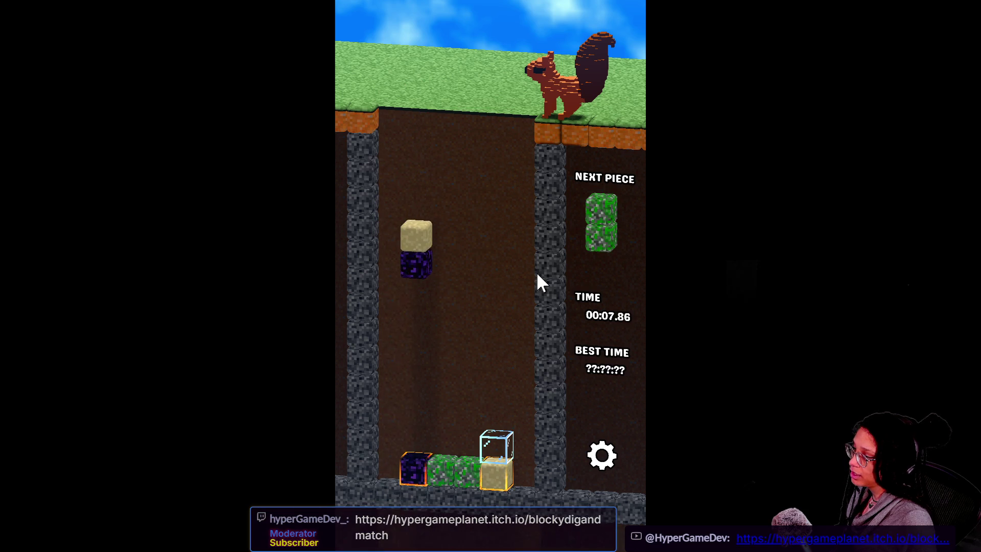
key("Down")
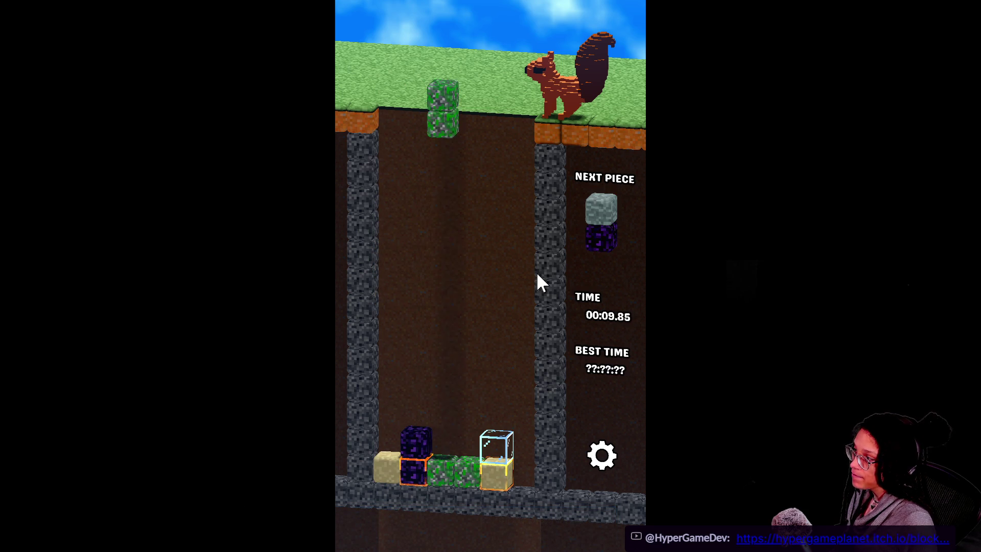
key("Down")
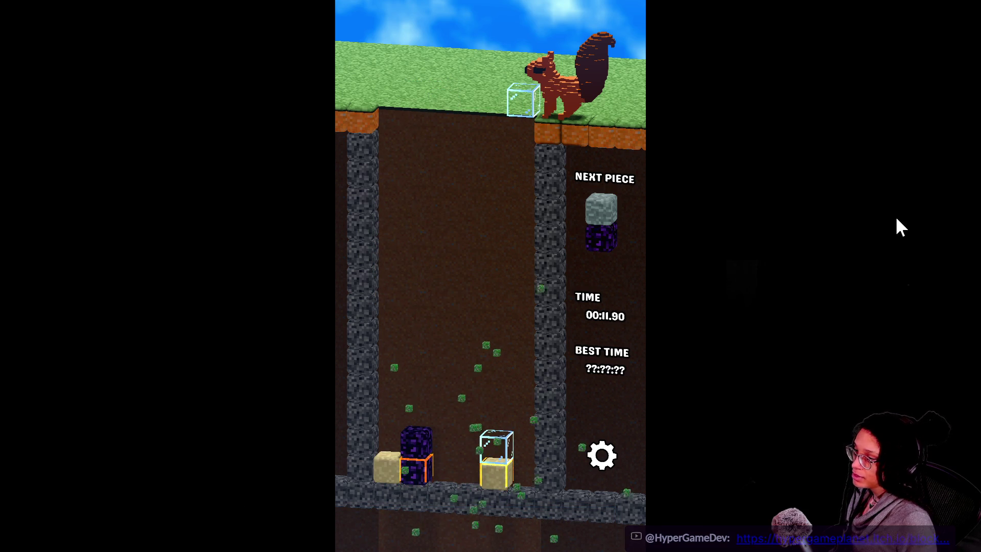
key("Down")
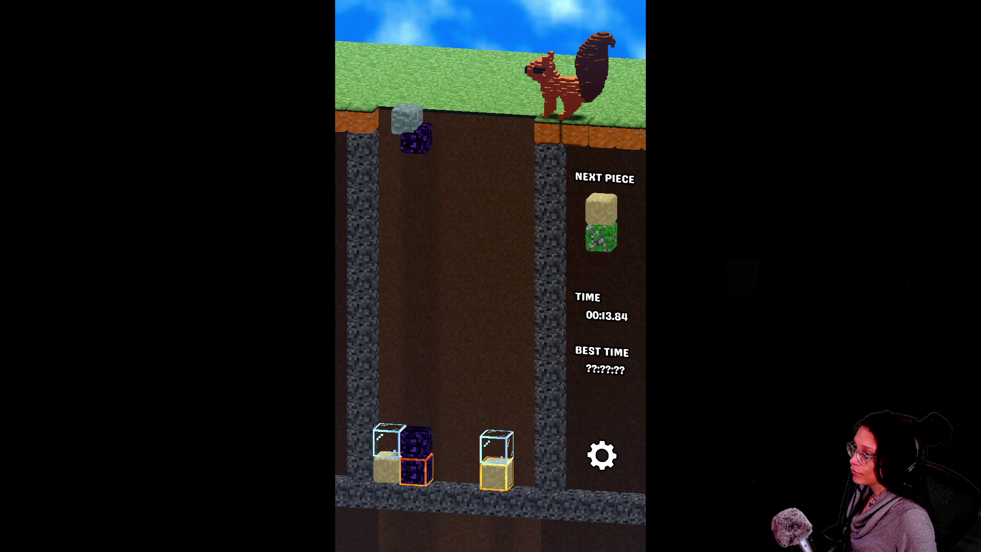
key("Down")
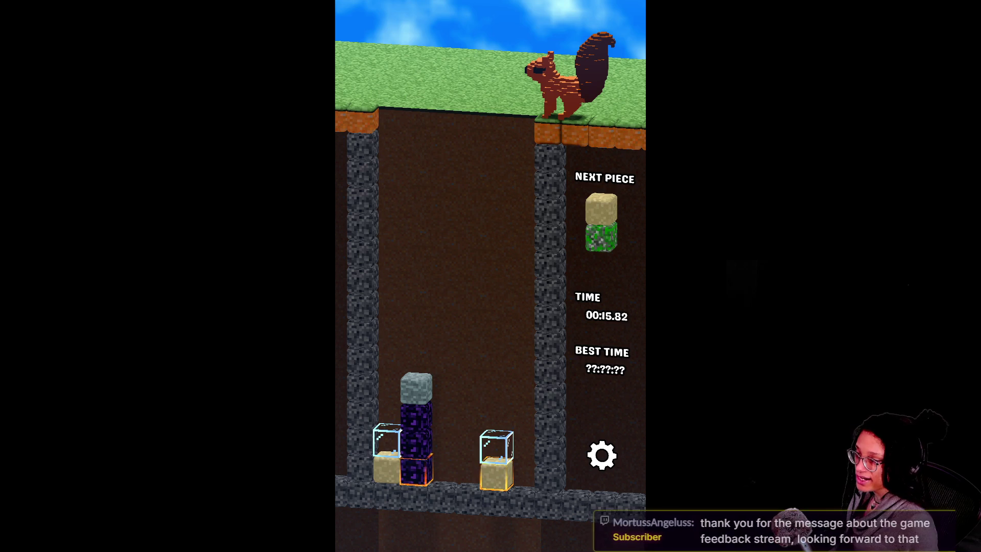
Place the sand-grass pair sideways and drop two obsidian-stone pairs onto the left stack
key("Right")
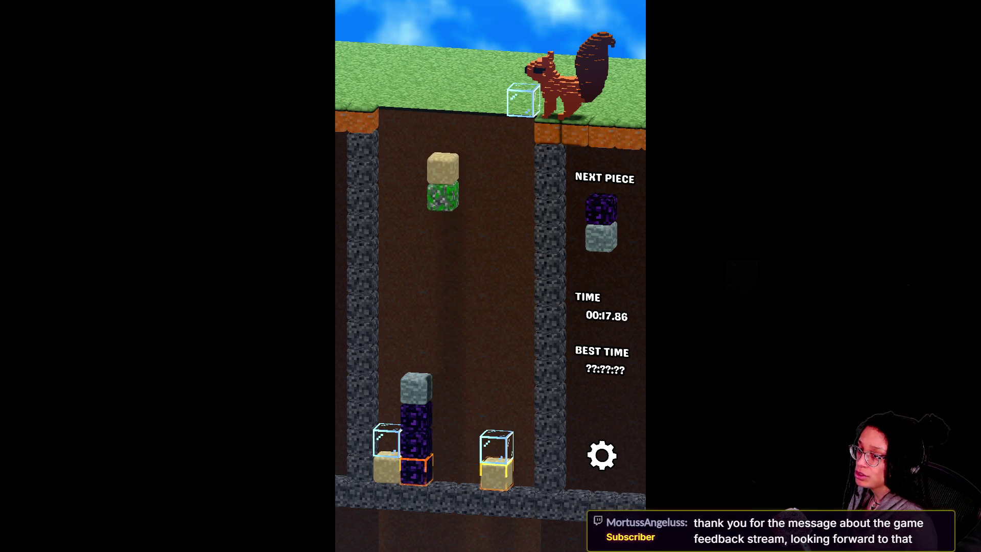
key("Up")
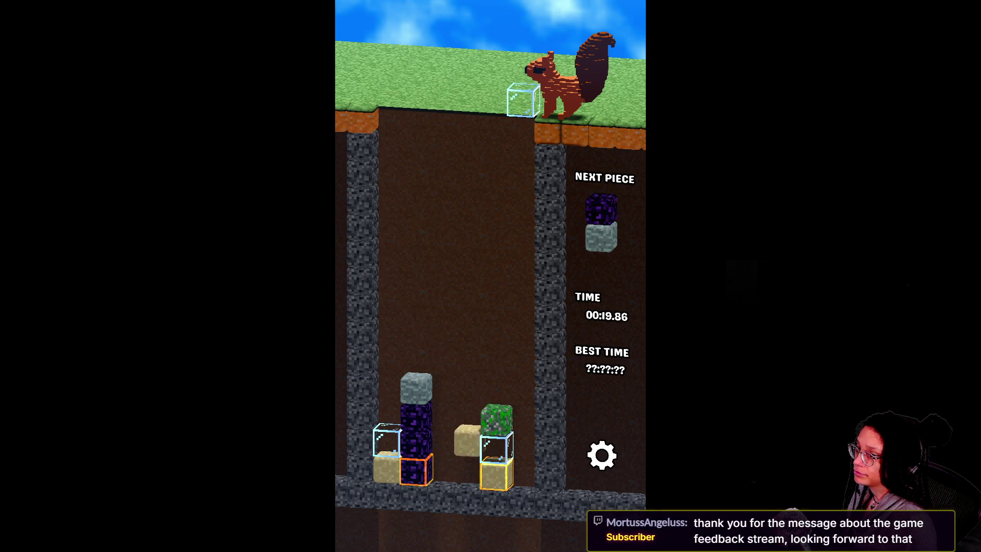
key("Left")
key("Up")
key("Down")
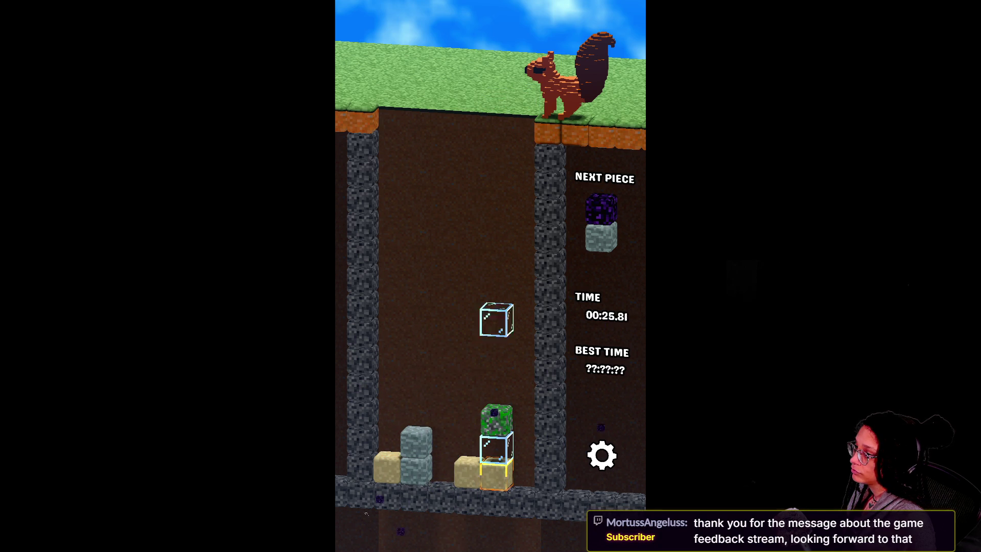
key("Left")
key("Down")
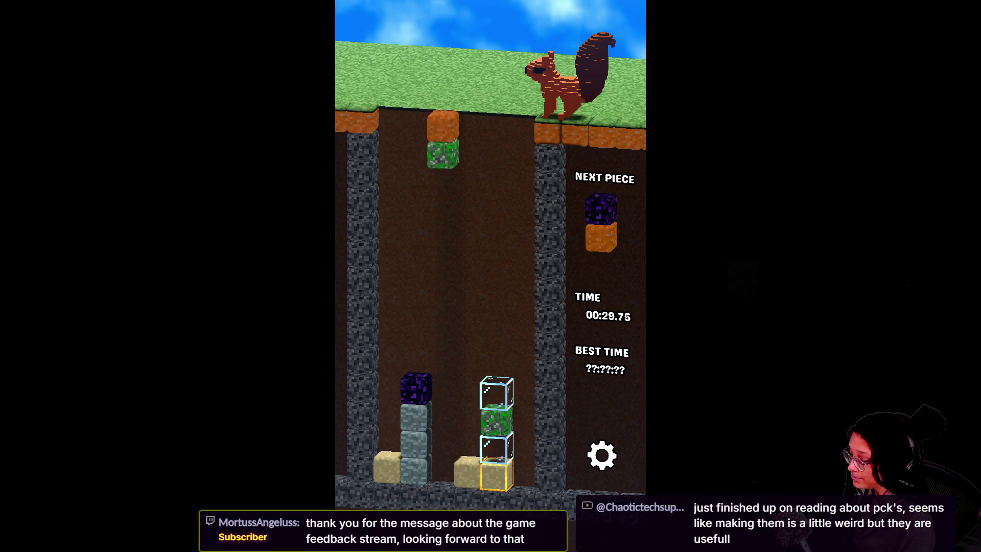
Stack the orange-grass, obsidian-orange and glass pieces, then drop a grey-grass pair to clear greys
key("Right")
key("Right")
key("Right")
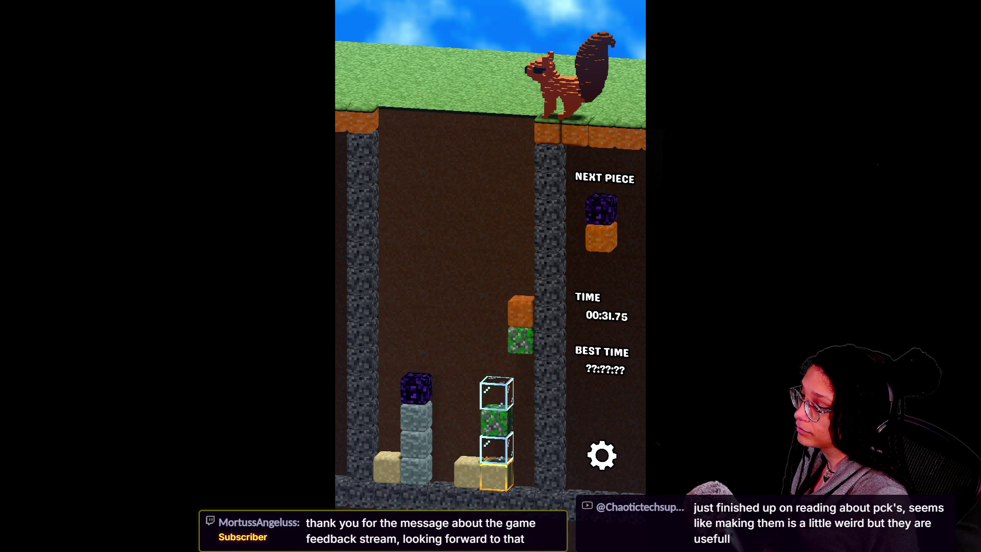
key("Left")
key("Up")
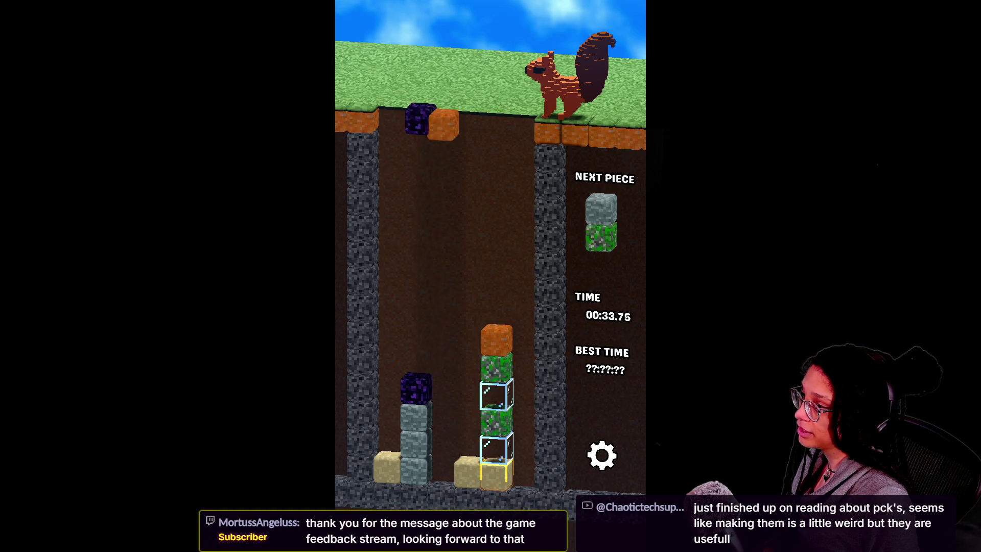
key("Left")
key("Down")
key("Left")
key("Left")
key("Left")
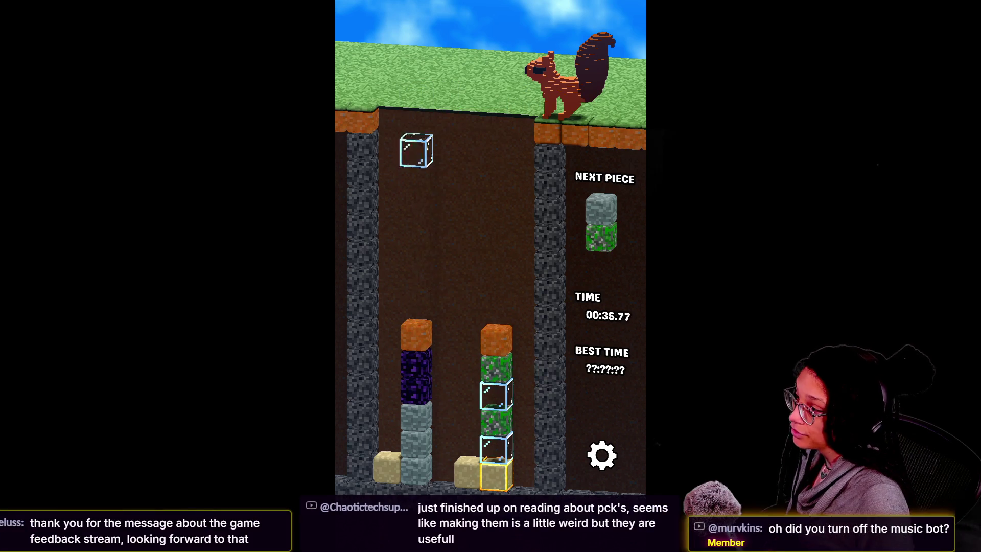
key("Down")
key("Right")
key("Up")
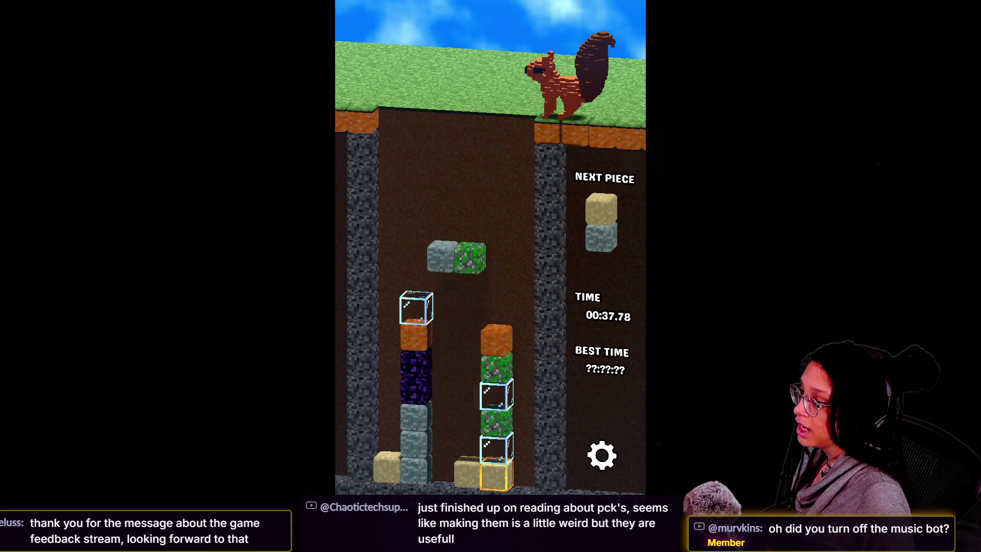
key("Down")
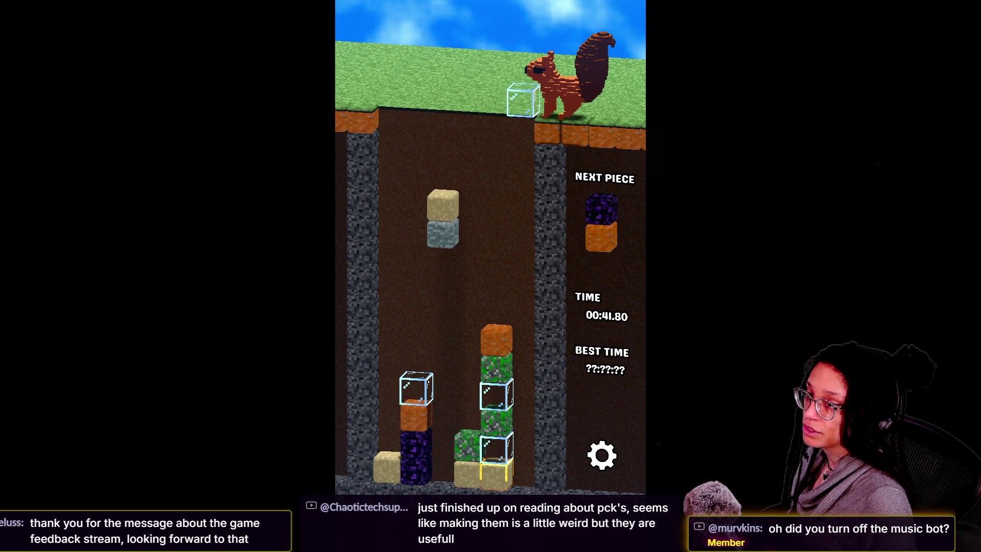
Set the sand-grey pair by the obsidian, orange onto glass, and shatter obsidian with a stone pair
key("Right")
key("Left")
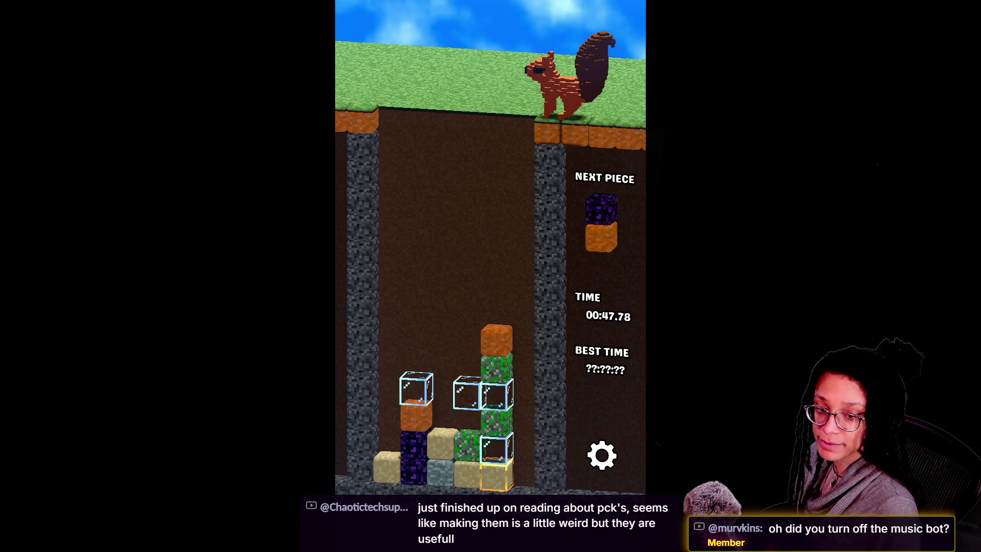
key("Left")
key("Up")
key("Up")
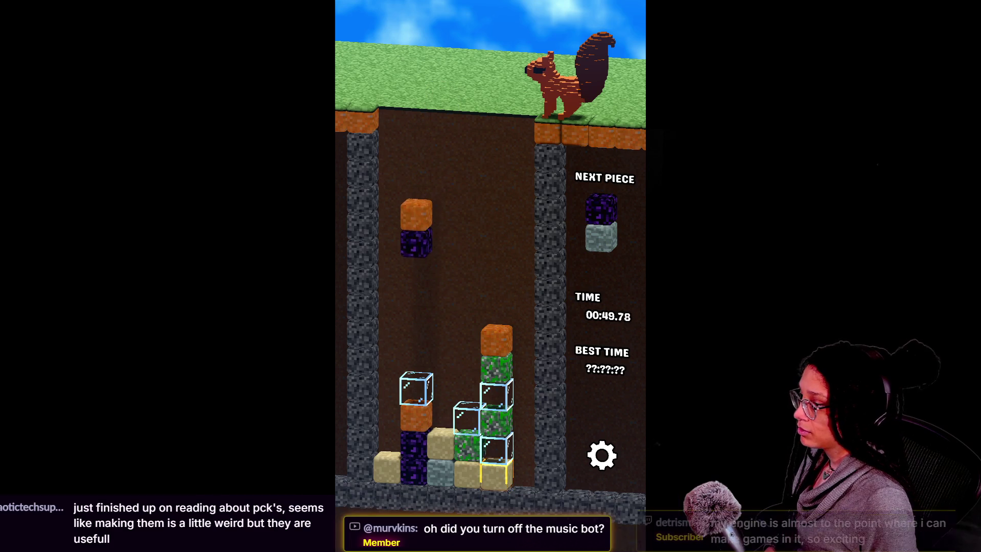
key("Up")
key("Down")
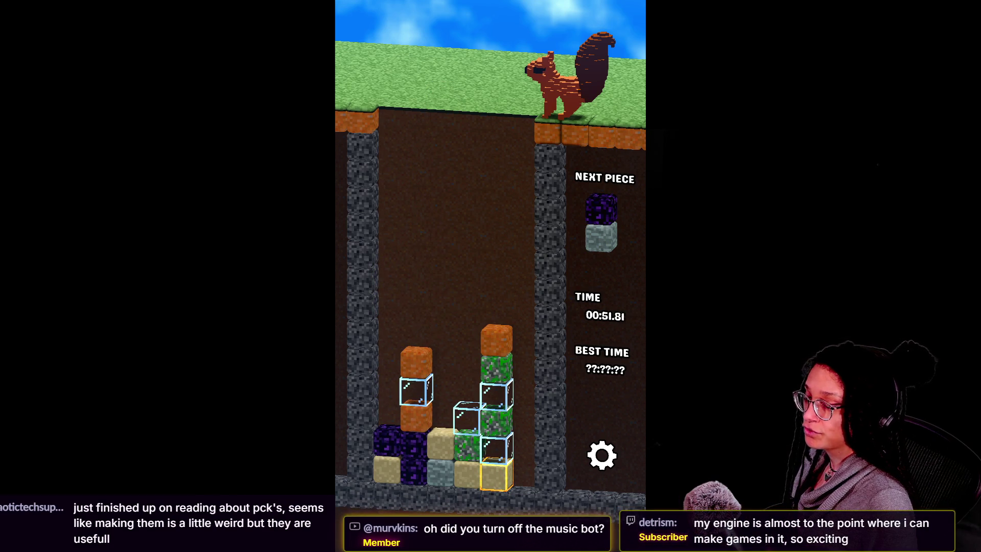
key("Left")
key("Left")
key("Up")
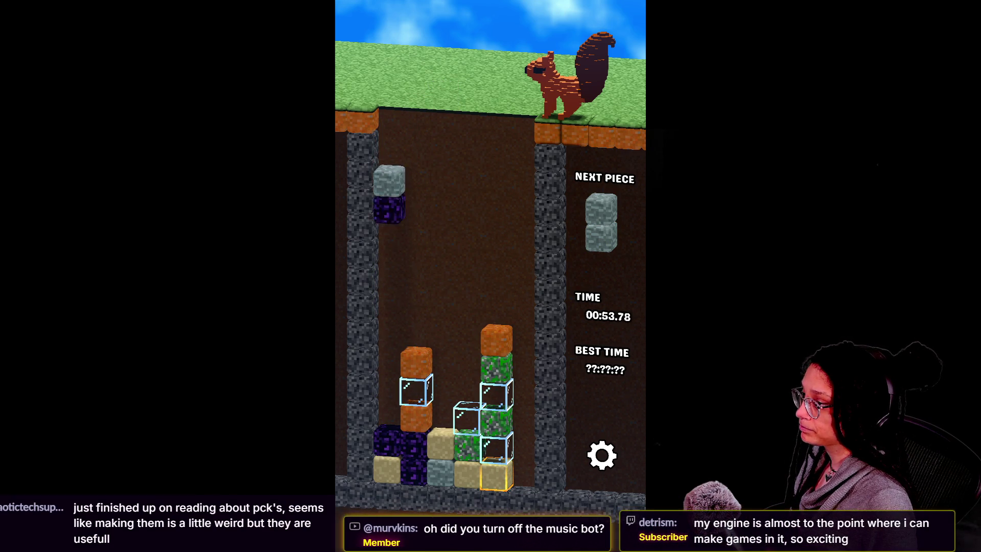
key("Down")
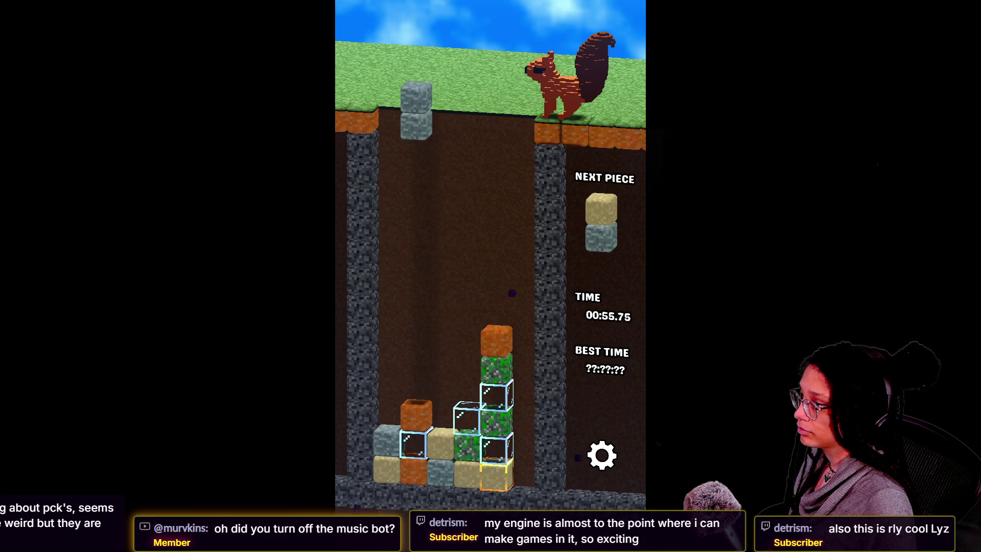
Drop stone pairs down the well to clear stones, then obsidian-sand onto the leftmost sand column
key("Left")
key("Down")
key("Left")
key("Left")
key("Down")
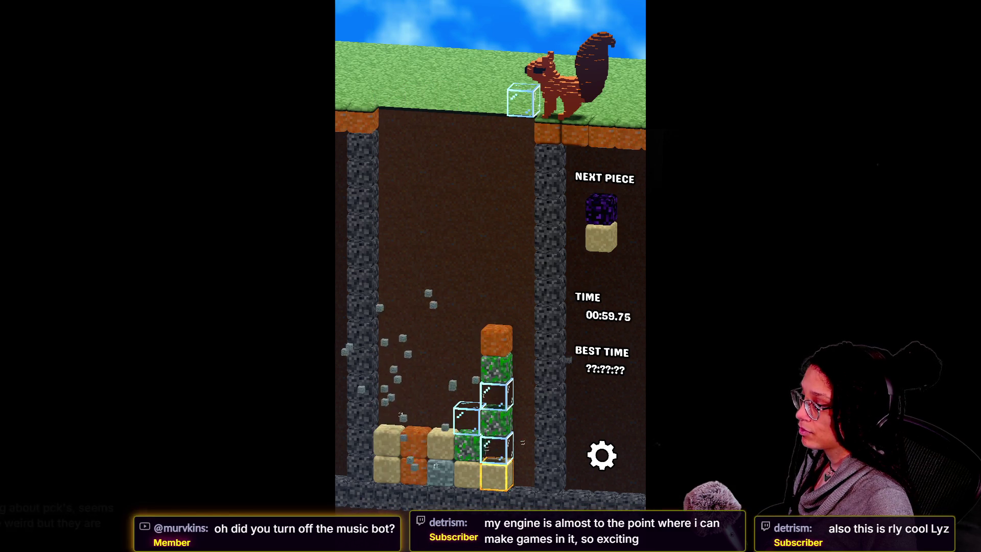
key("Left")
key("Left")
key("Down")
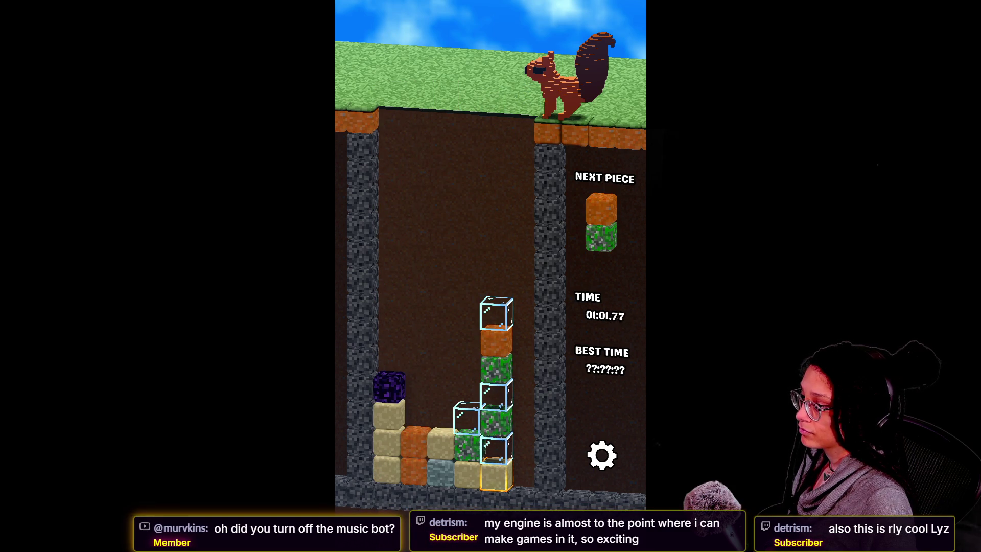
Place the orange-grass pair, then drop the glass block and an orange-stone pair into column two
key("Left")
key("Left")
key("Right")
key("Right")
key("Up")
key("Left")
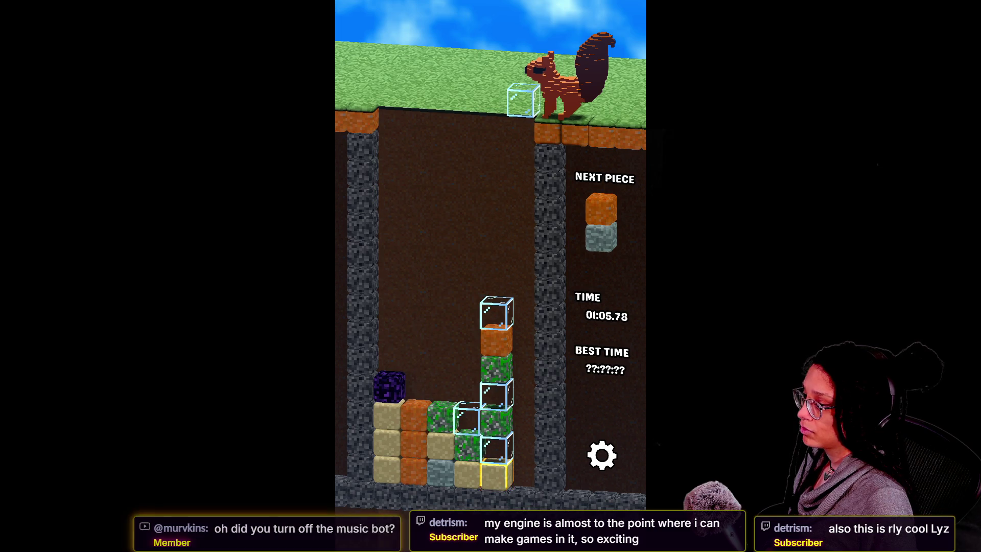
key("Down")
key("Right")
key("Left")
key("Left")
key("Down")
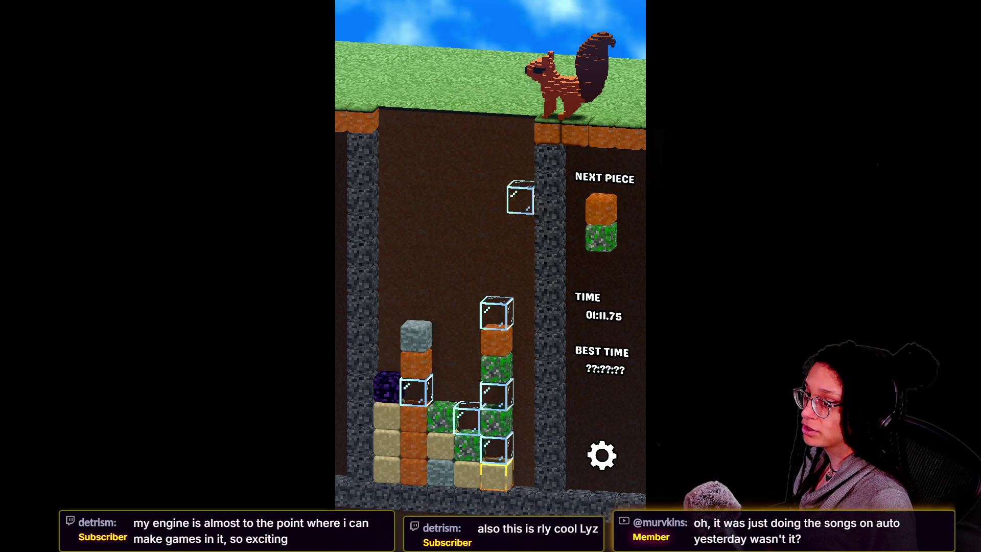
Land a horizontal orange-grass pair, obsidian-grass onto stone, and an orange-stone pair with stone on top
key("Right")
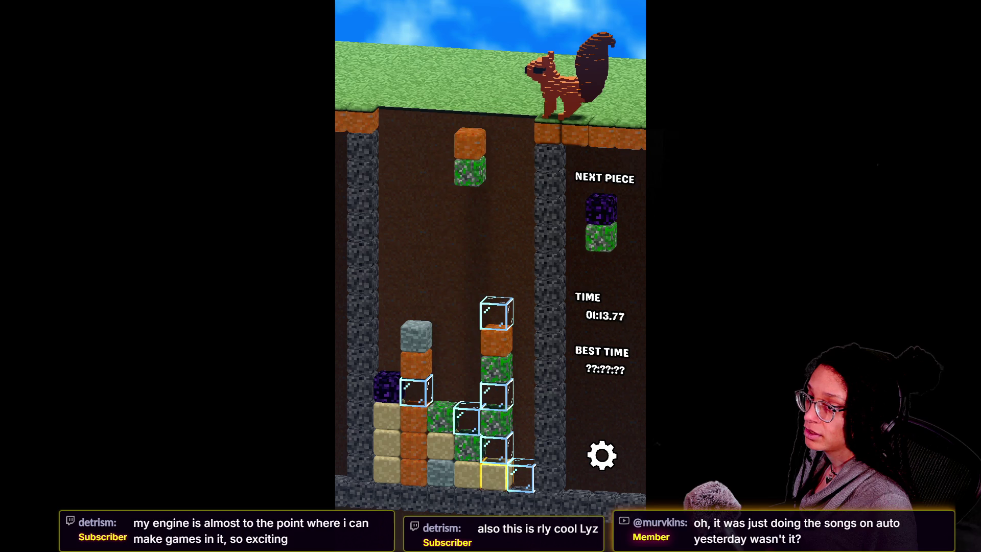
key("Left")
key("Up")
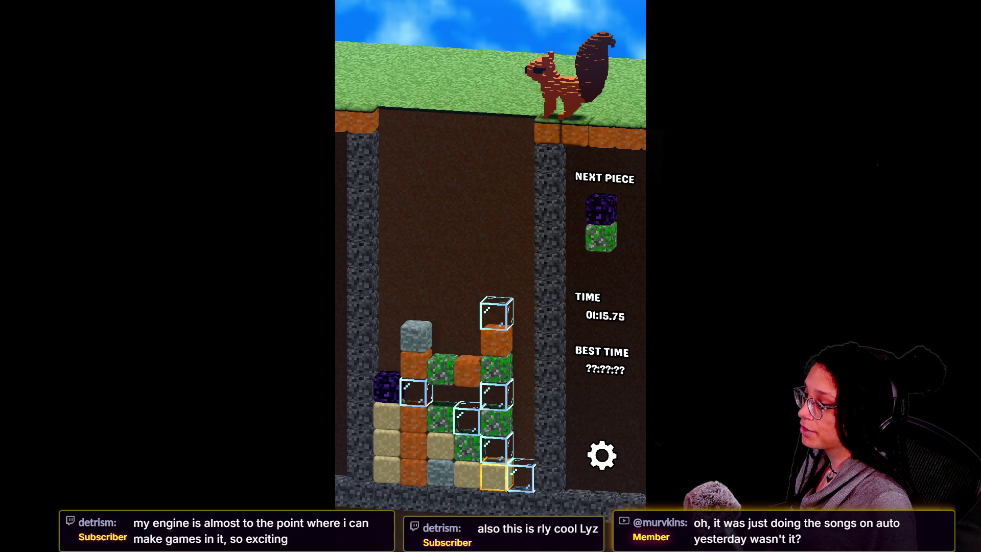
key("Up")
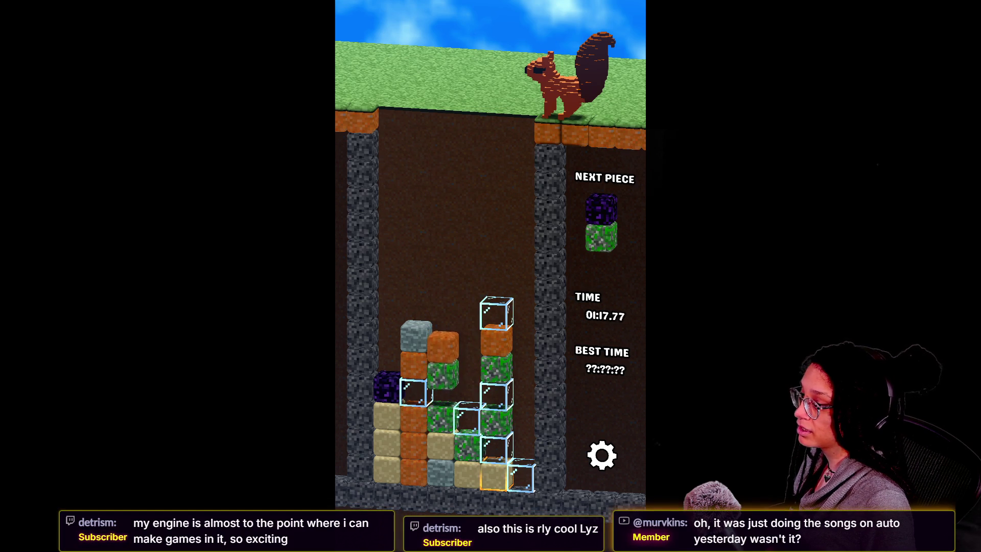
key("Up")
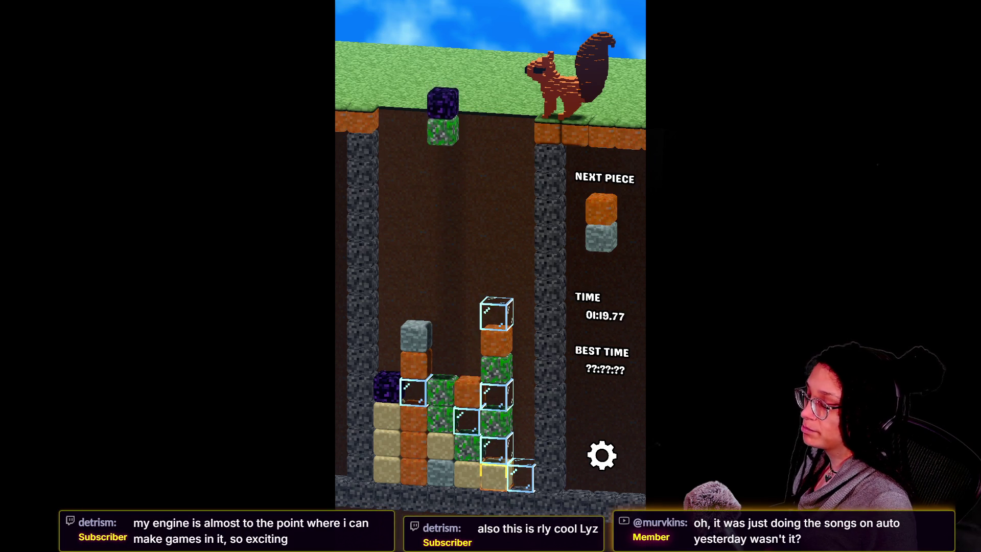
key("Up")
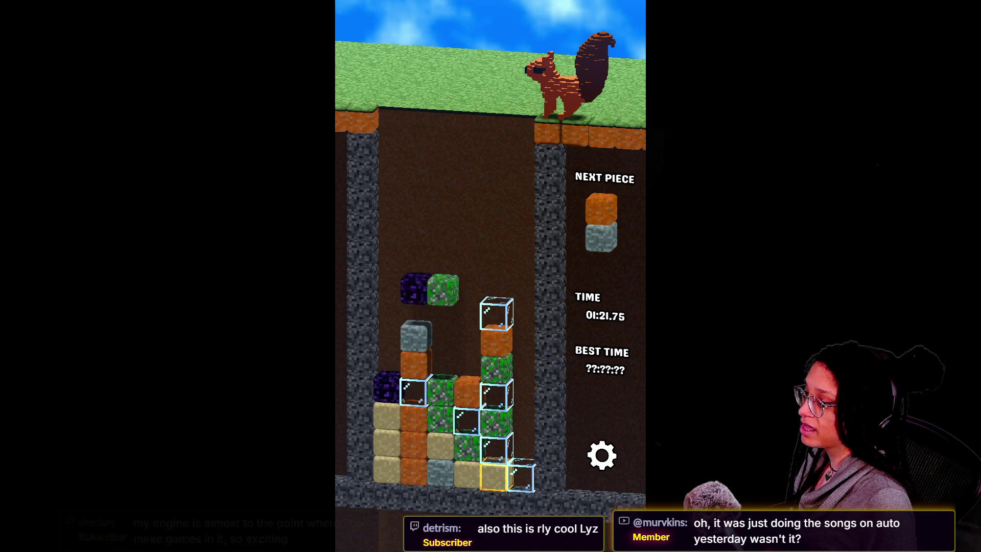
key("Down")
key("Up")
key("Up")
key("Down")
Drop the orange pair leftmost, stone-sand and glass onto the stack, then orange-grass onto the left columns
key("Left")
key("Left")
key("Down")
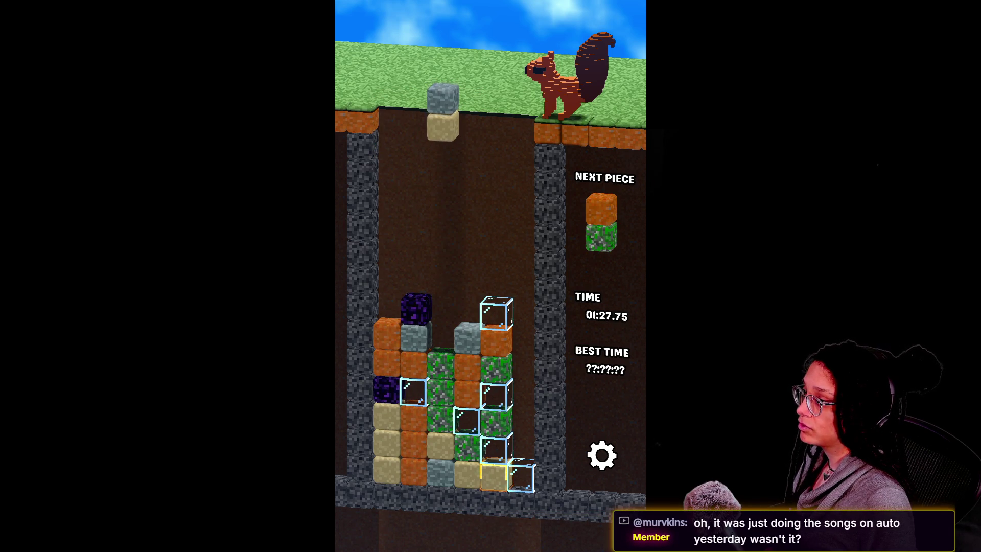
key("Up")
key("Down")
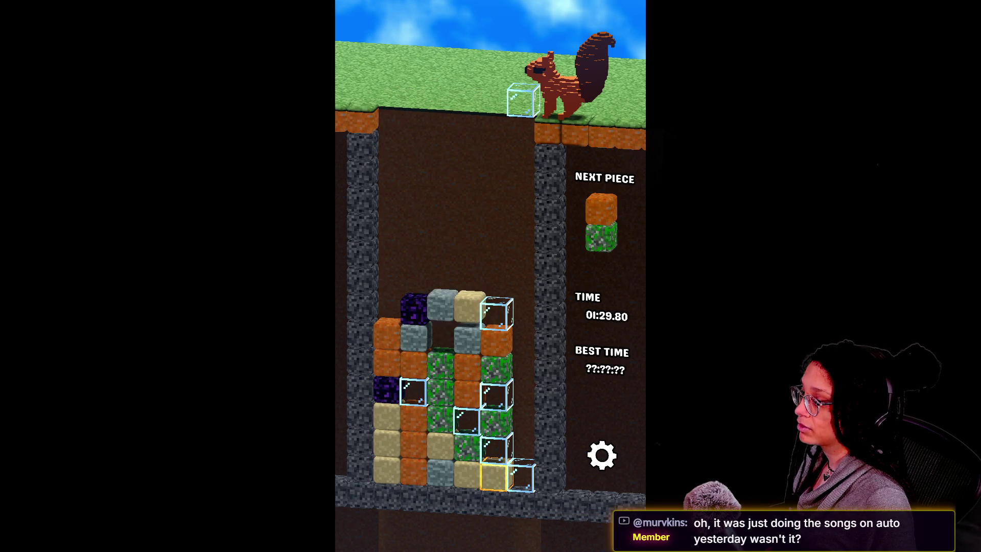
key("Down")
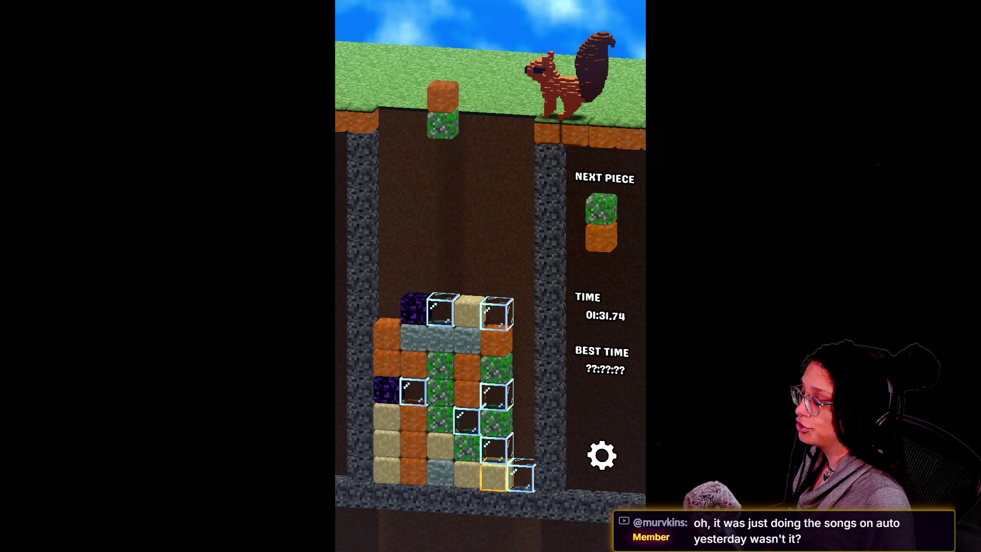
key("Left")
key("Up")
key("Up")
key("Down")
key("Up")
key("Left")
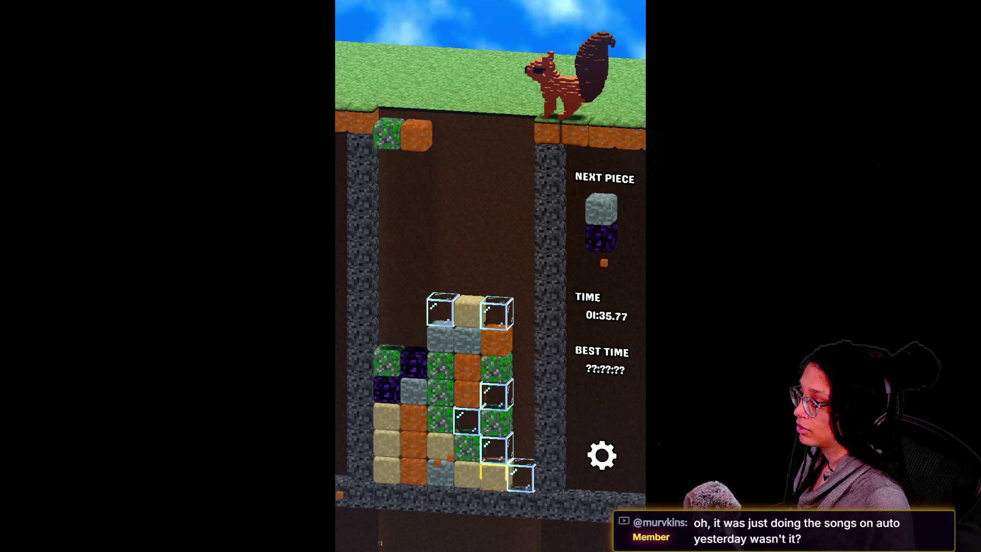
key("Down")
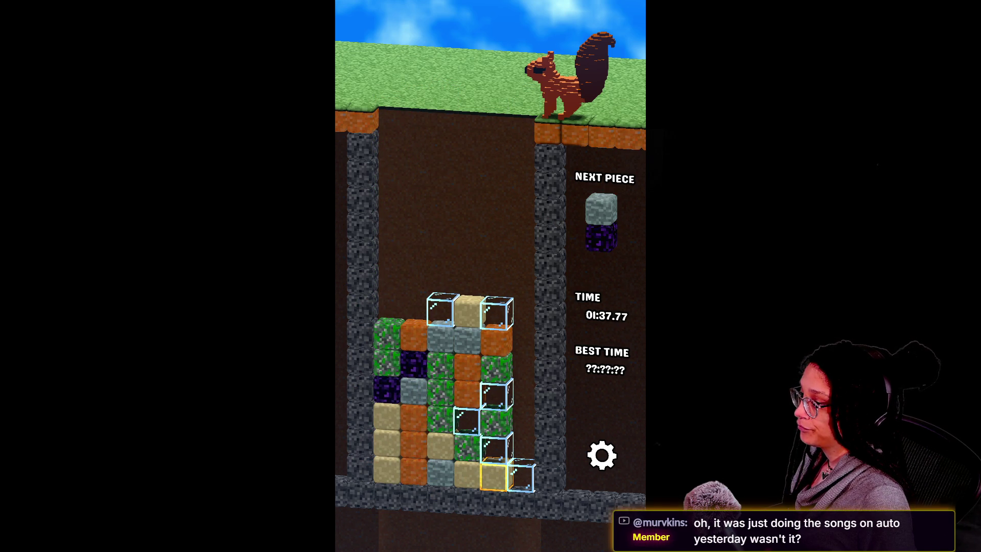
Steer the grey-obsidian pair right, drop an orange-sand pair, and move moss-sand onto the sand column
key("Left")
key("Right")
key("Right")
key("Right")
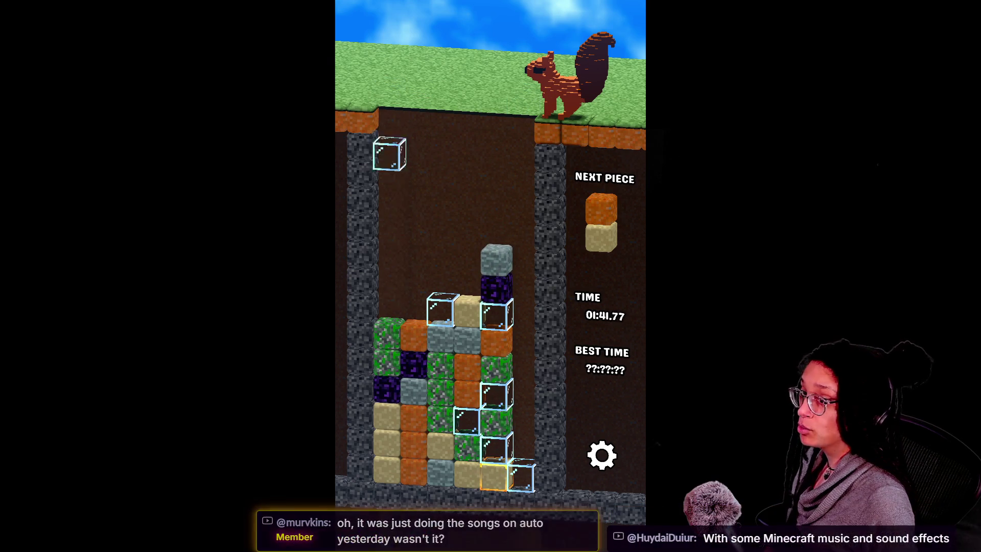
key("Right")
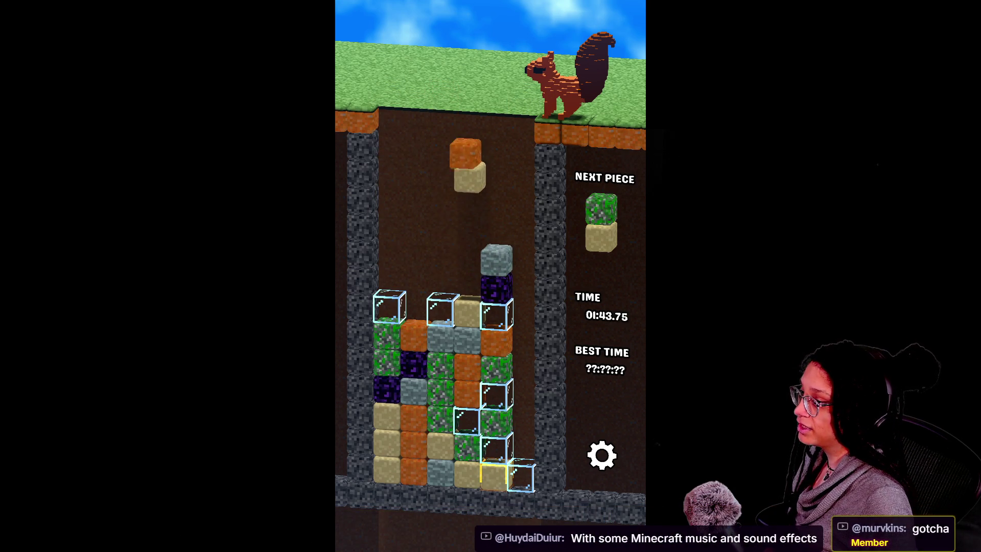
key("Up")
key("Down")
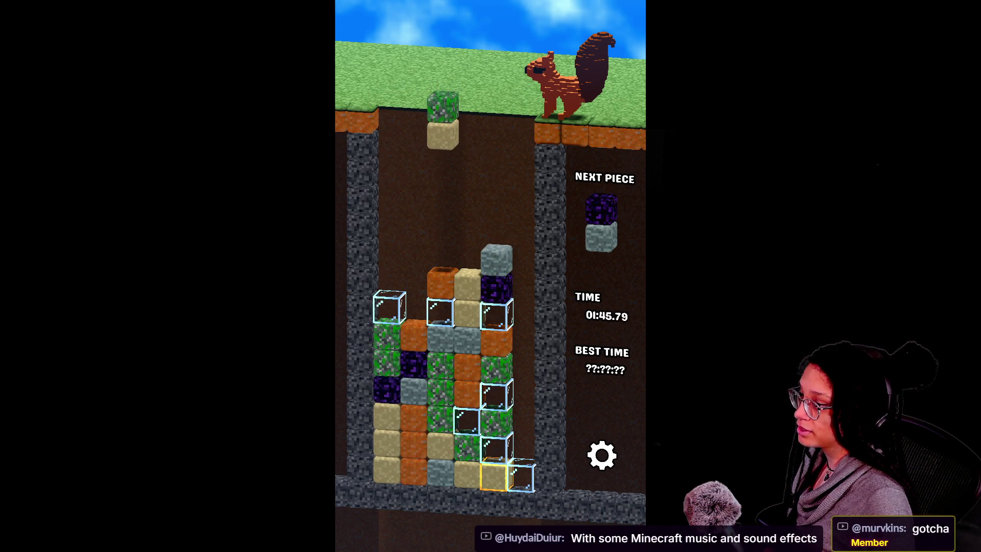
key("Right")
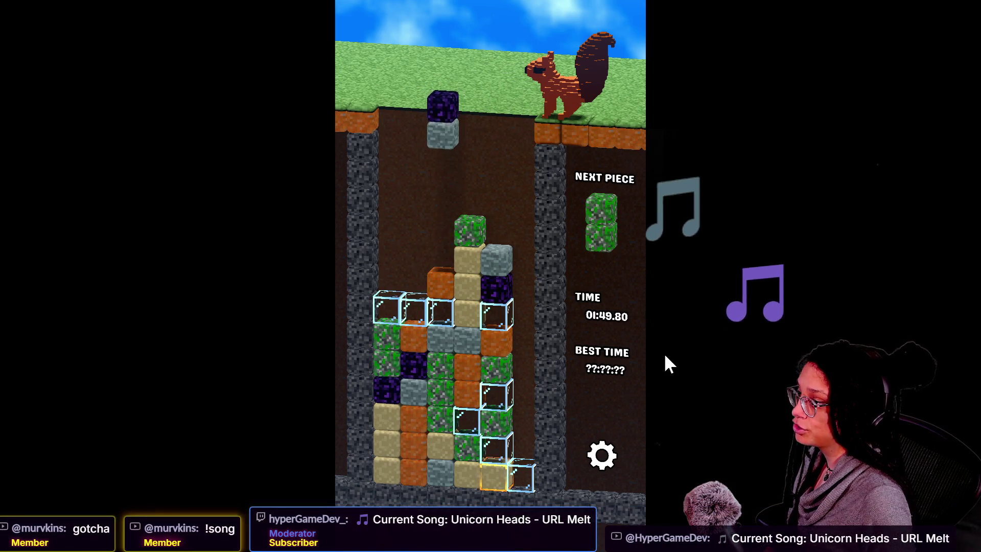
Shift obsidian-stone right, turn stone-moss to clear greens, match sand-green, and drop glass right
key("Right")
key("Right")
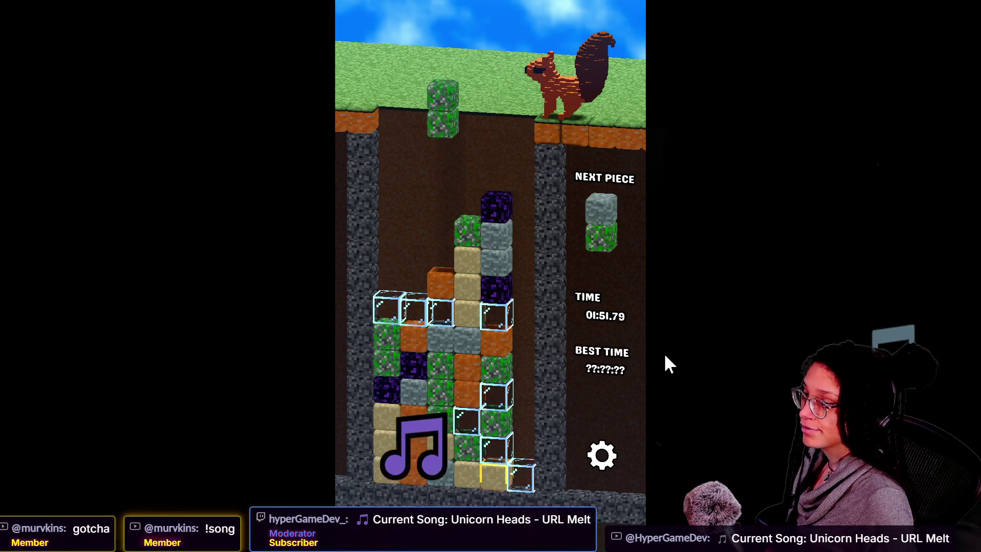
key("Right")
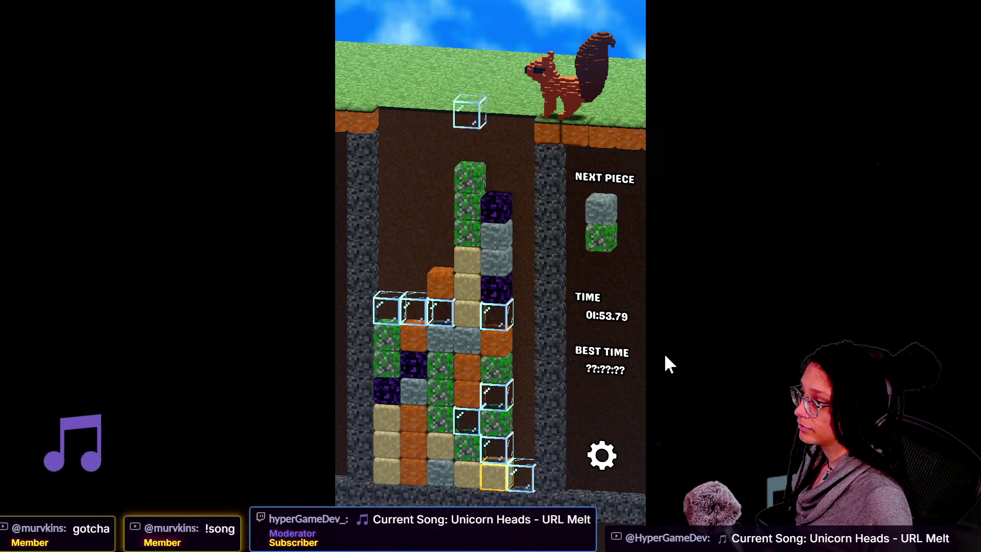
key("Up")
key("Right")
key("Down")
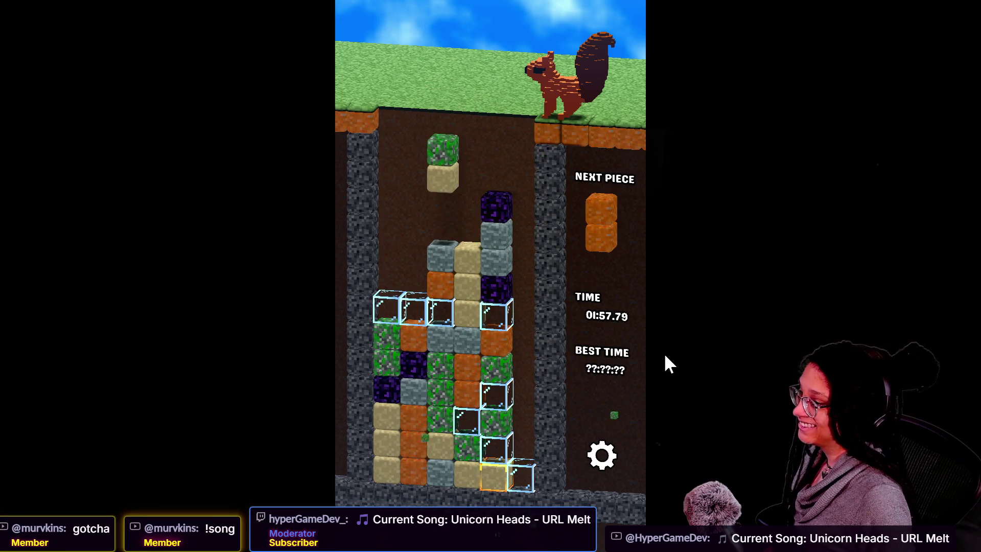
key("Right")
key("Down")
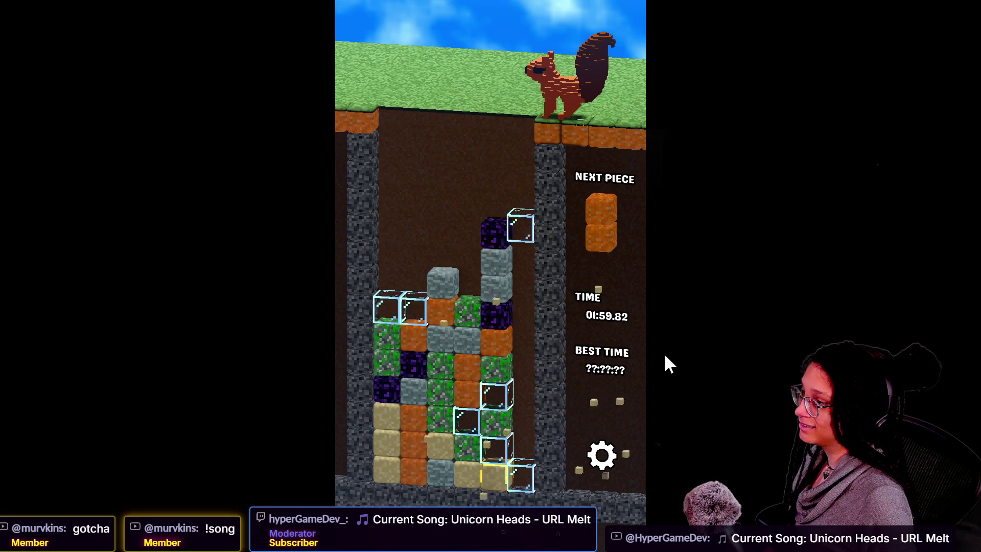
key("Right")
Put sand-orange onto the orange column, glass on the left stack, and drop grey-green to clear greys
key("Left")
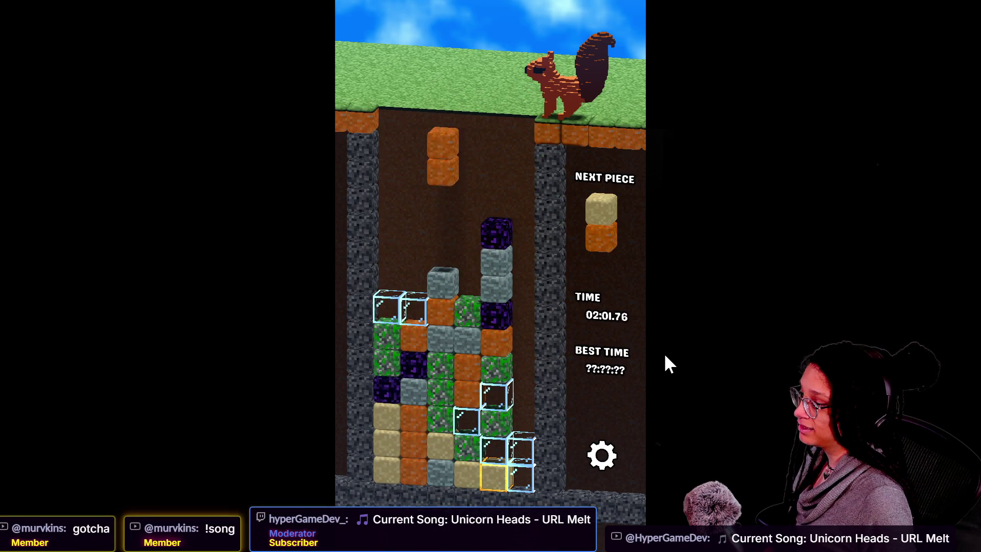
key("Left")
key("Left")
key("Down")
key("Left")
key("Left")
key("Left")
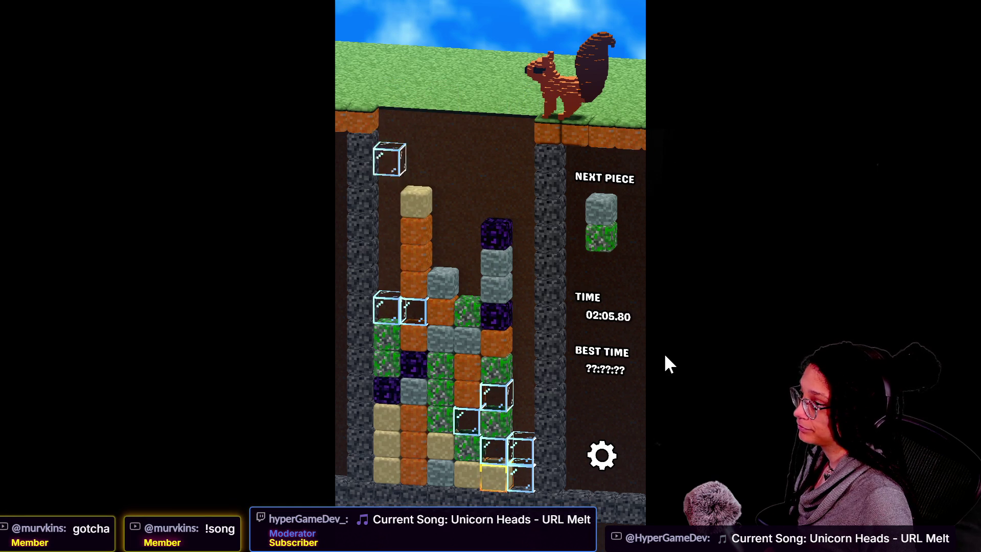
key("Down")
key("Right")
key("Down")
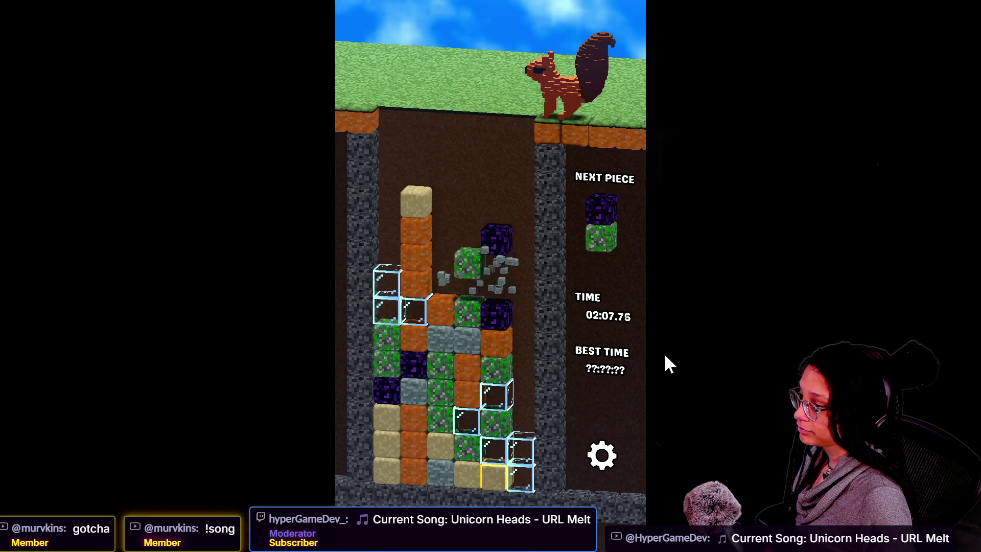
key("Right")
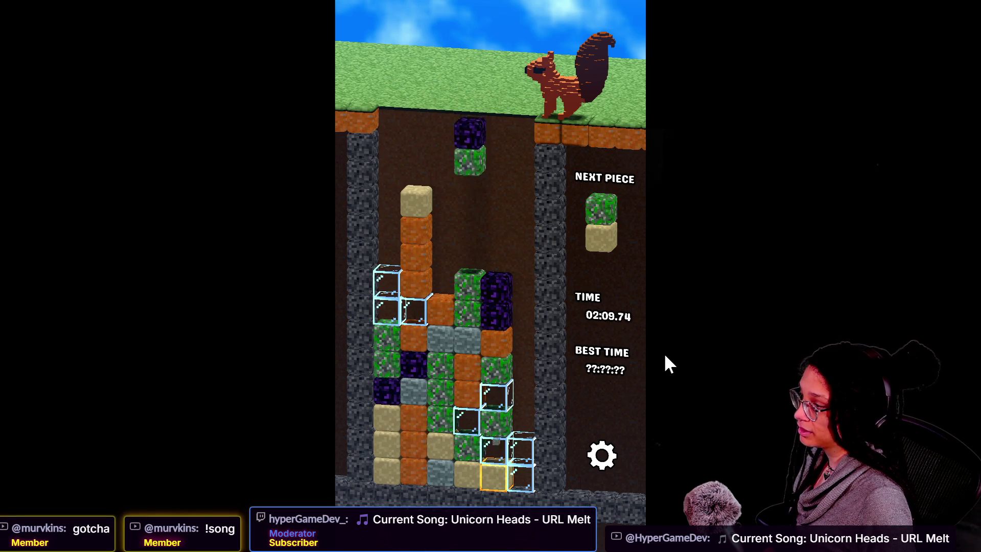
Drop purple-green onto the green column, then sand pairs onto the purple stack and sand column
key("Down")
key("Right")
key("Right")
key("Down")
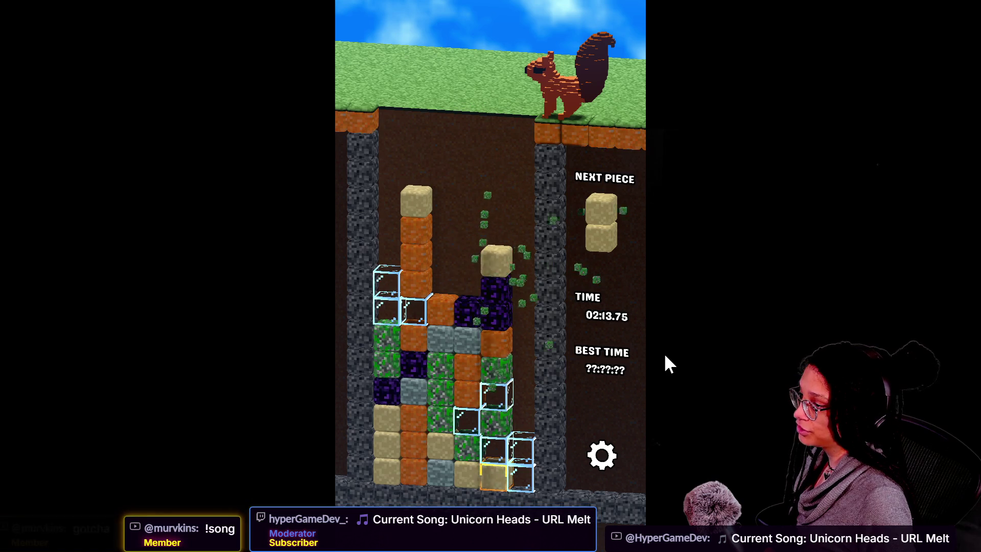
key("Left")
key("Right")
key("Right")
key("Right")
key("Down")
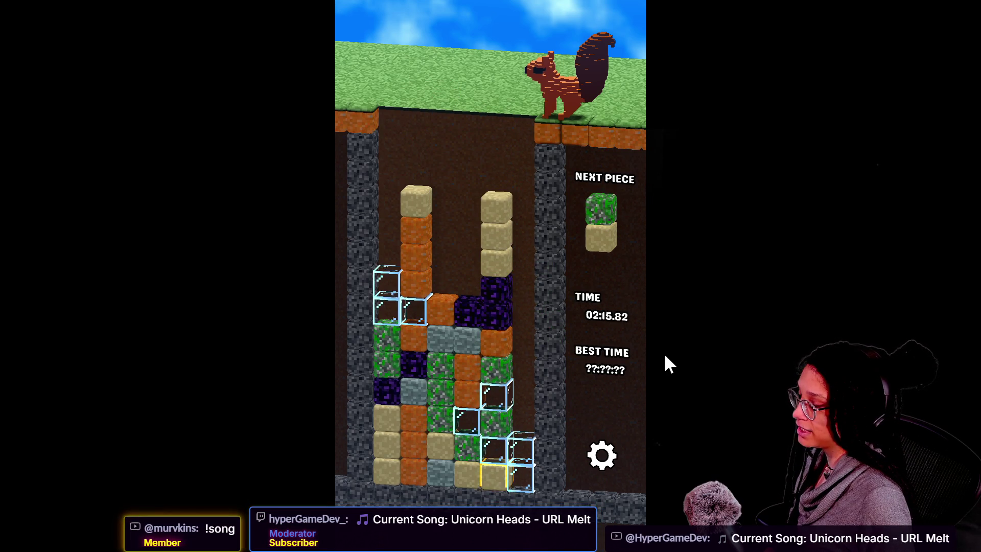
key("Right")
key("Right")
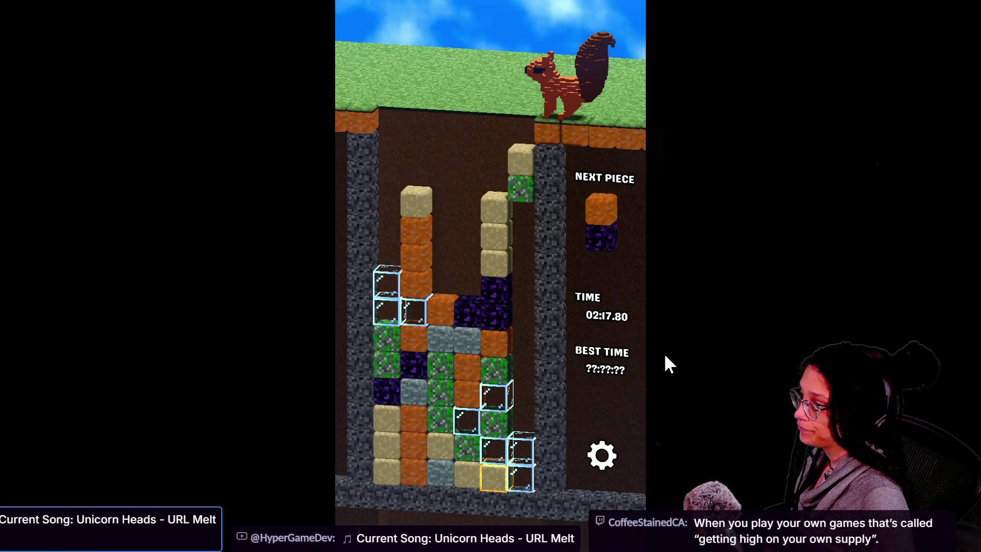
key("Down")
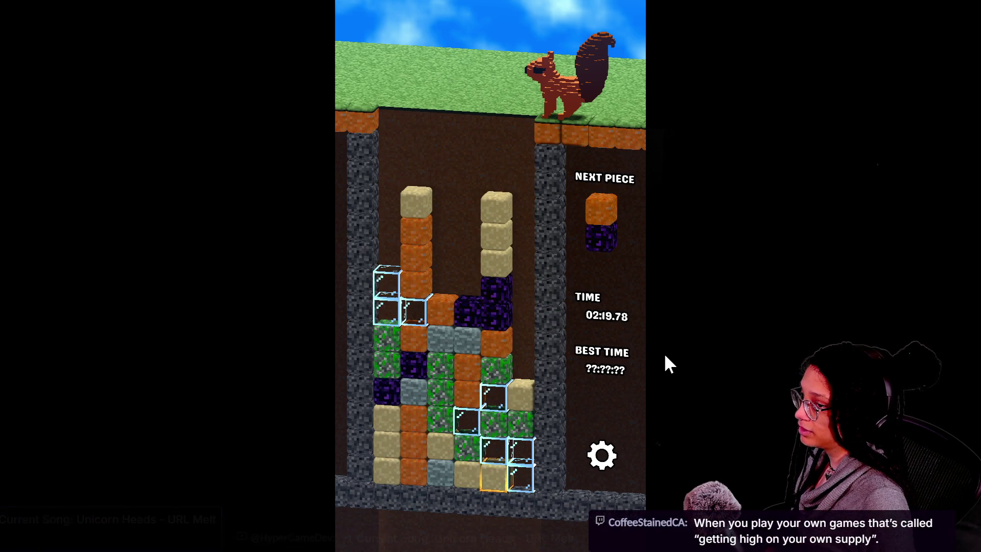
Drop orange-purple to clear oranges, then turn a sand-grey pair sideways to clear the greys
key("Right")
key("Right")
key("Left")
key("Down")
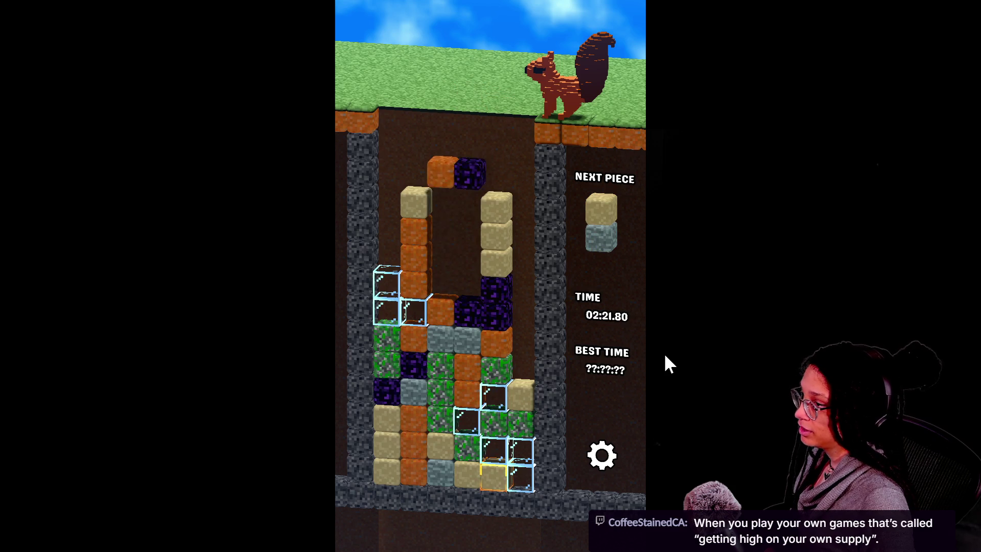
key("Down")
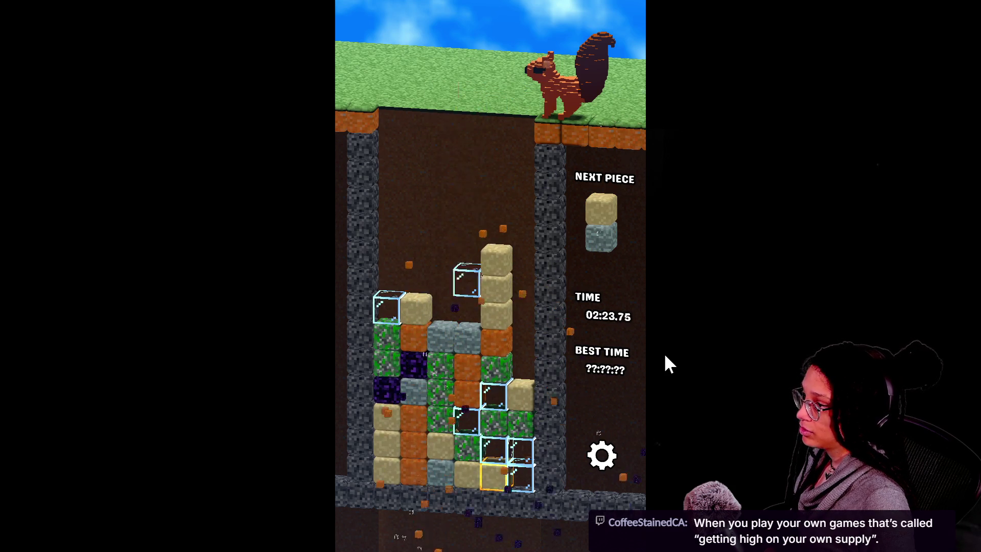
key("Right")
key("Up")
key("Up")
key("Down")
key("Right")
key("Left")
key("Up")
key("Down")
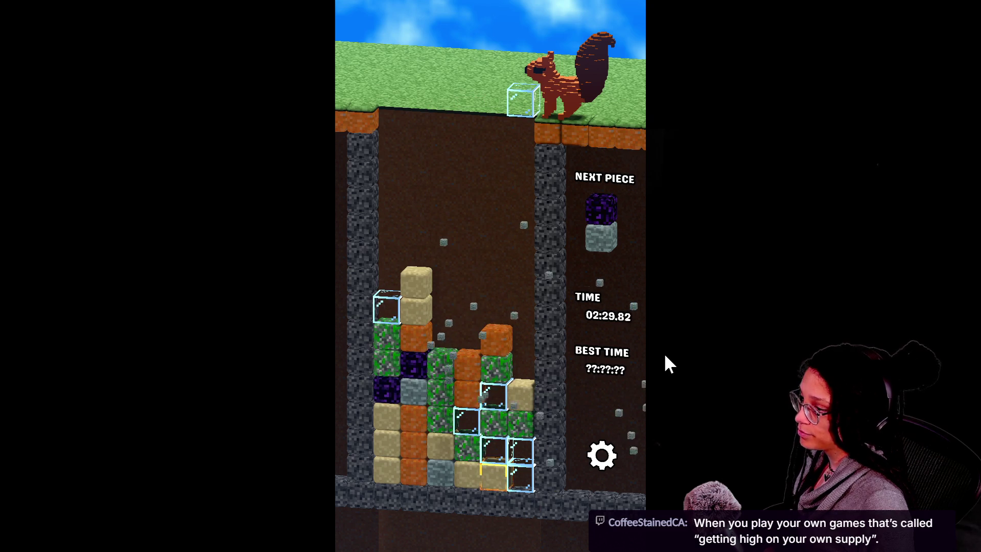
Drop glass down the right column, obsidian-grey onto sand, and an orange piece to clear oranges
key("Down")
key("Left")
key("Left")
key("Down")
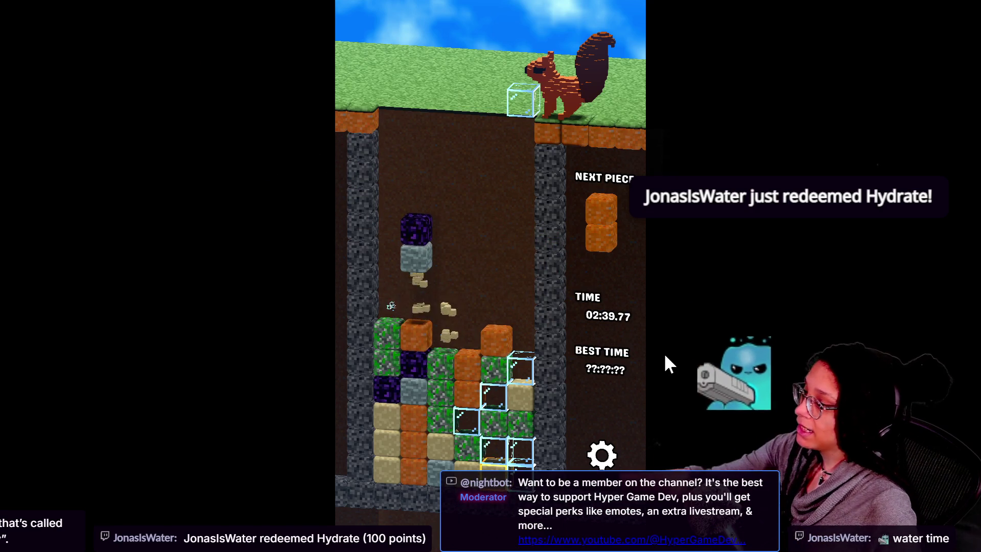
key("Left")
key("Left")
key("Left")
key("space")
key("Right")
key("space")
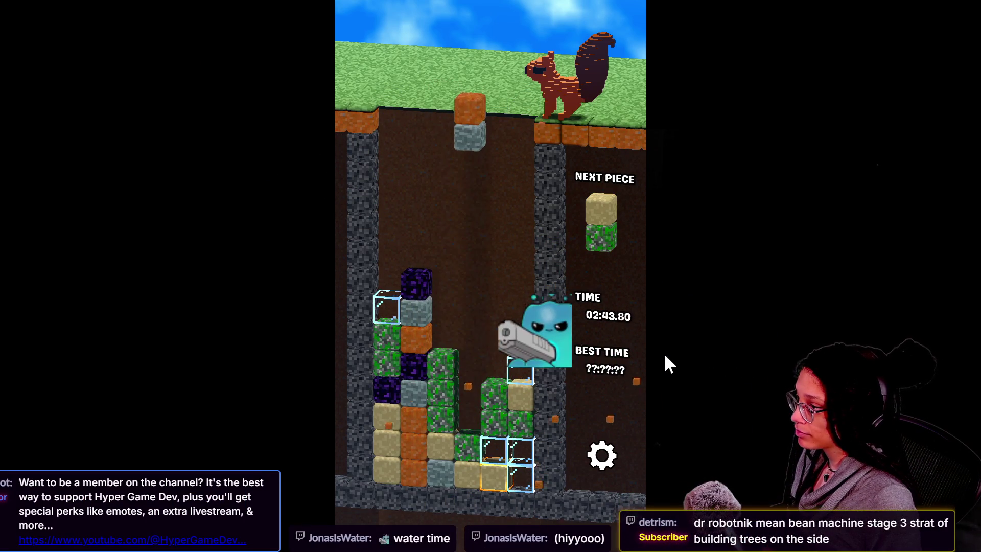
Turn the orange-grey piece, then drop a sideways grass-sand piece to trigger matches
key("Up")
key("Up")
key("Up")
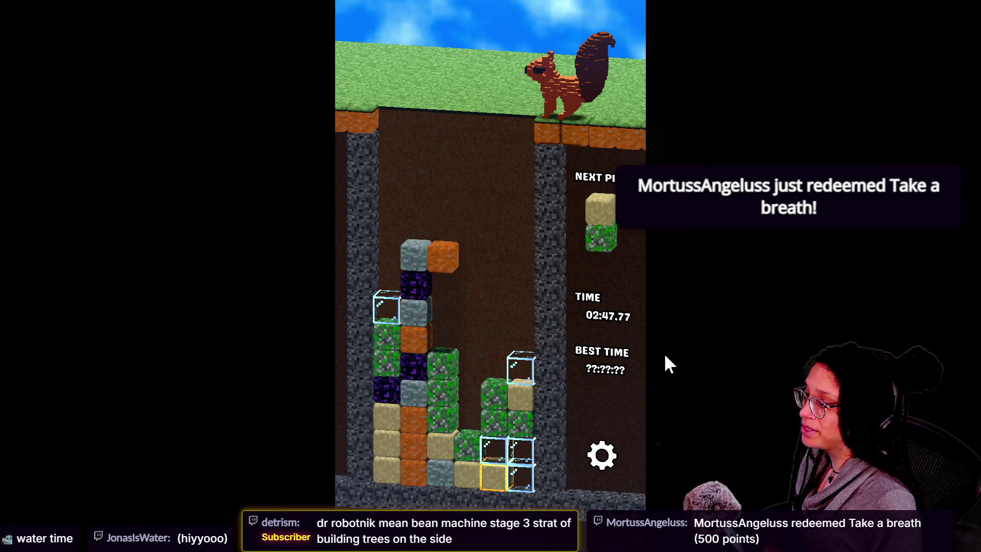
key("Right")
key("Up")
key("Up")
key("Up")
key("Down")
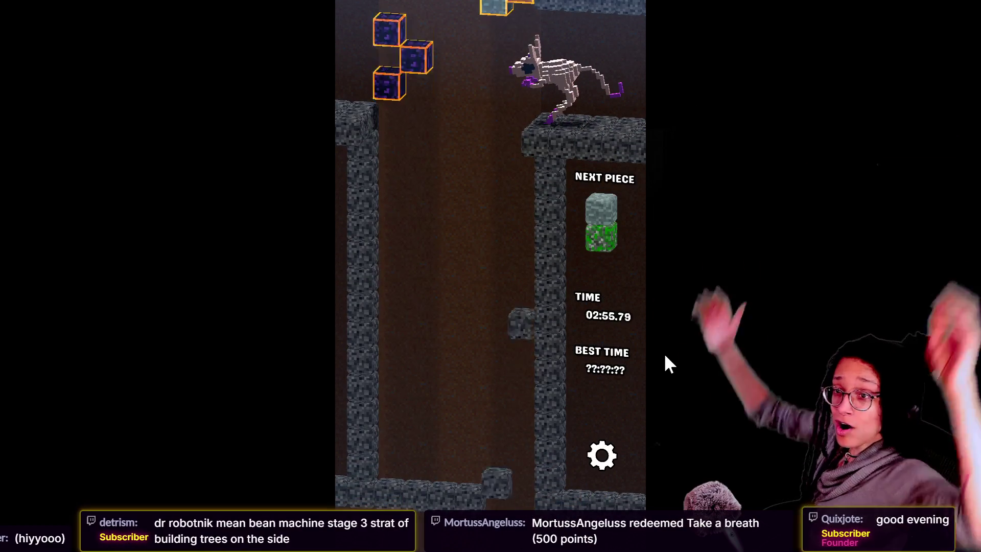
Stack the stone-and-grass and grass-and-obsidian pieces to clear the obsidian blocks
key("Right")
key("Up")
key("Right")
key("Down")
key("Down")
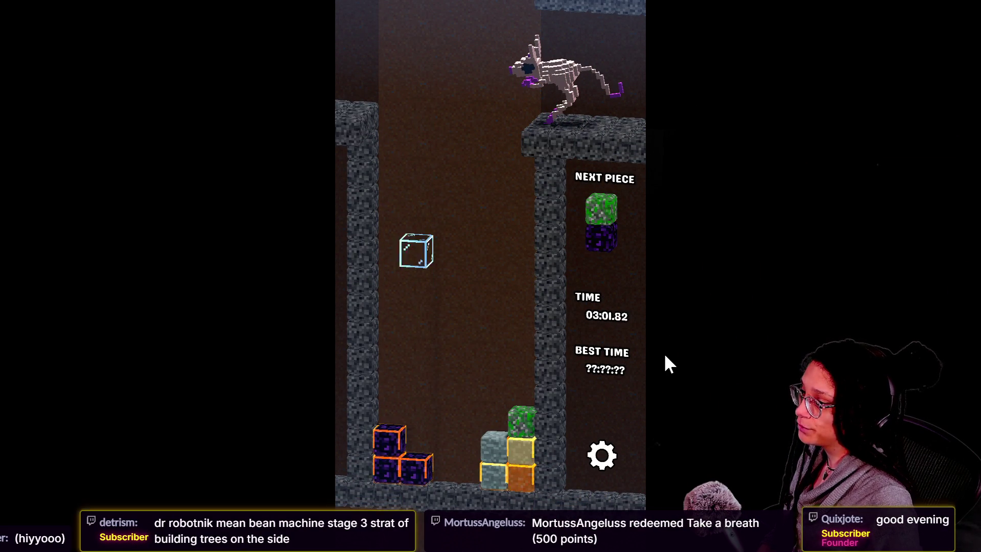
key("Left")
key("Left")
key("Down")
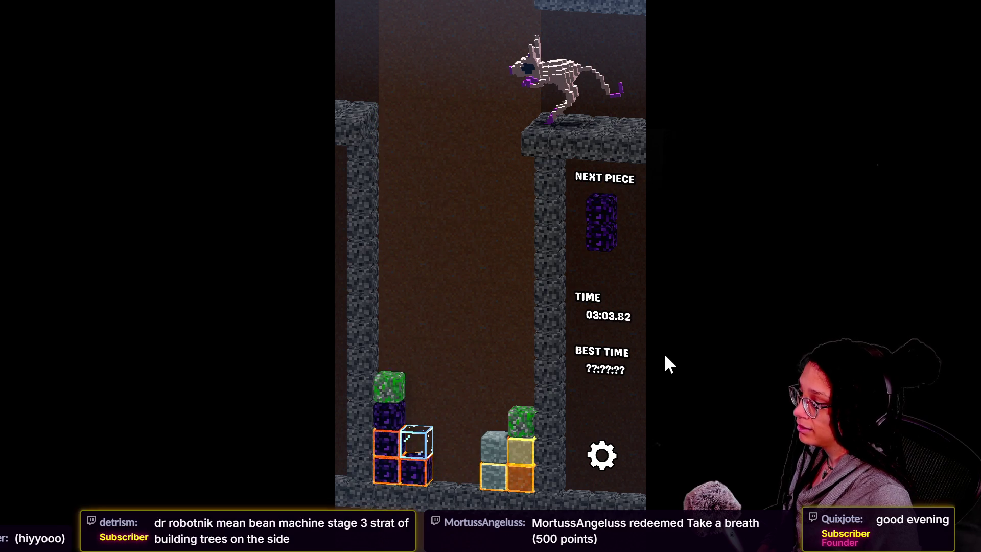
key("Right")
key("Left")
key("Left")
key("Left")
key("Down")
key("Left")
key("Down")
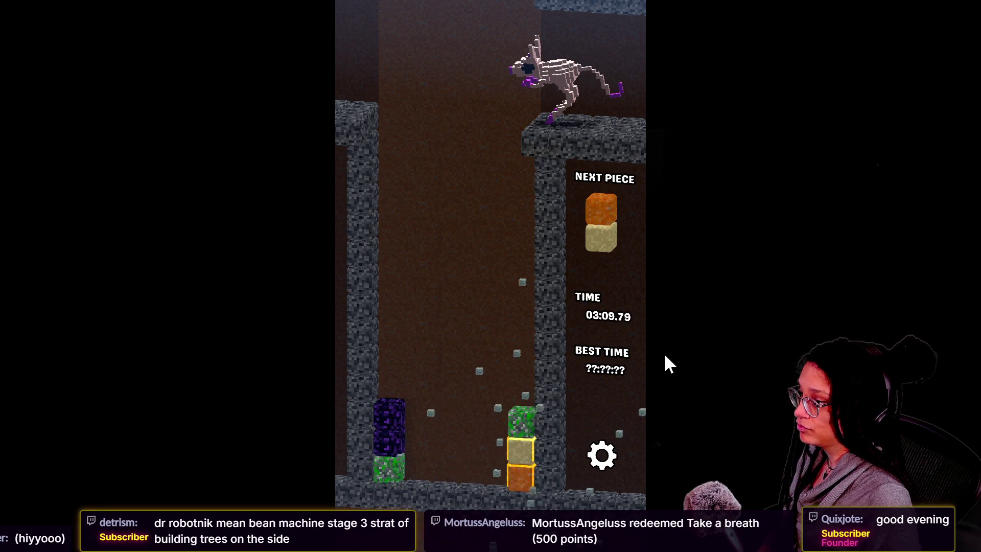
Drop the orange-and-sand and green-and-sand pieces onto the matching sand blocks
key("Up")
key("Up")
key("Up")
key("Down")
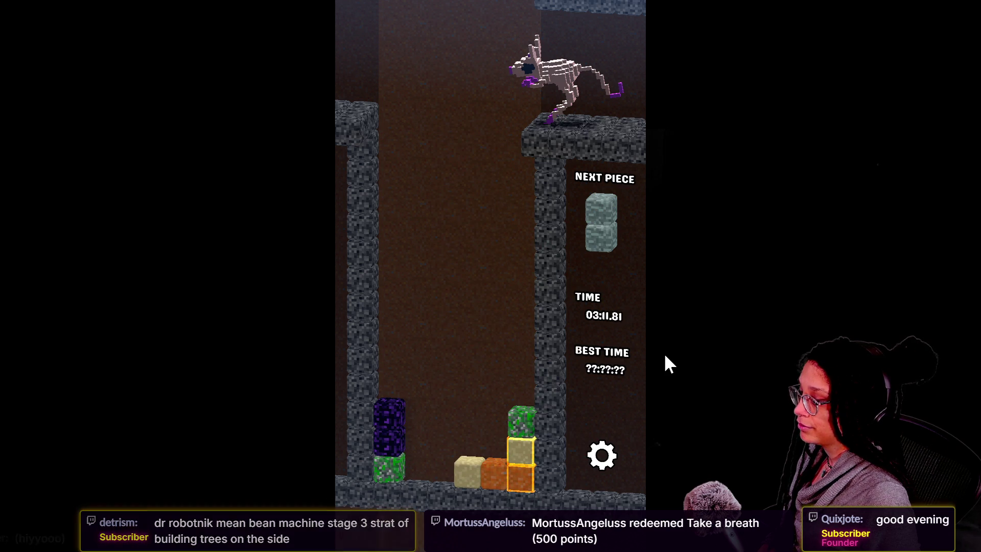
key("Left")
key("Left")
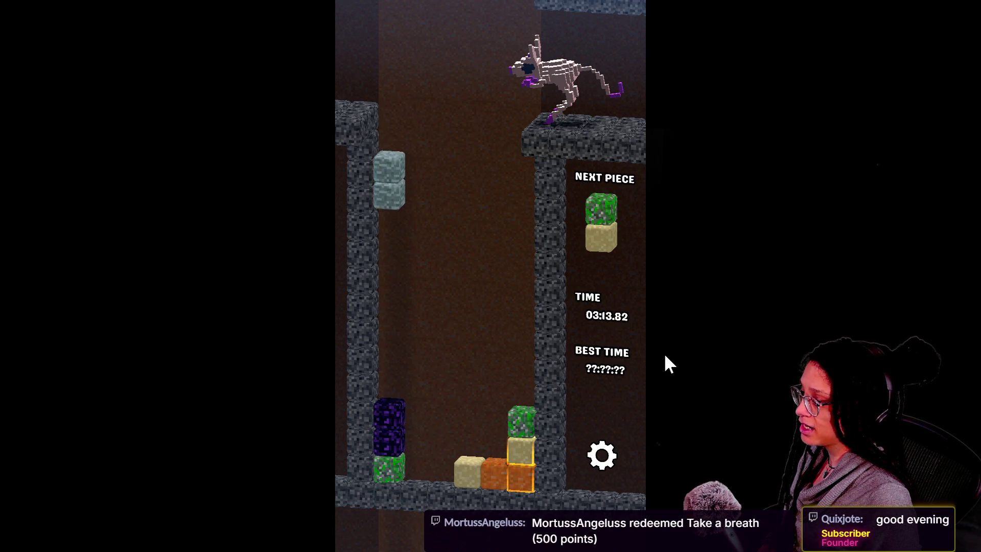
key("Down")
key("Up")
key("Up")
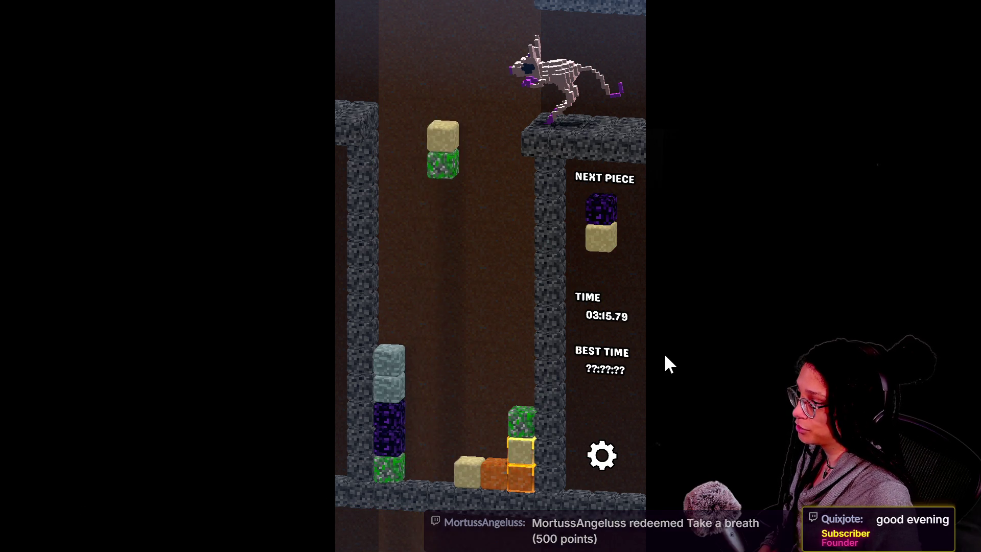
key("Up")
key("Right")
key("Down")
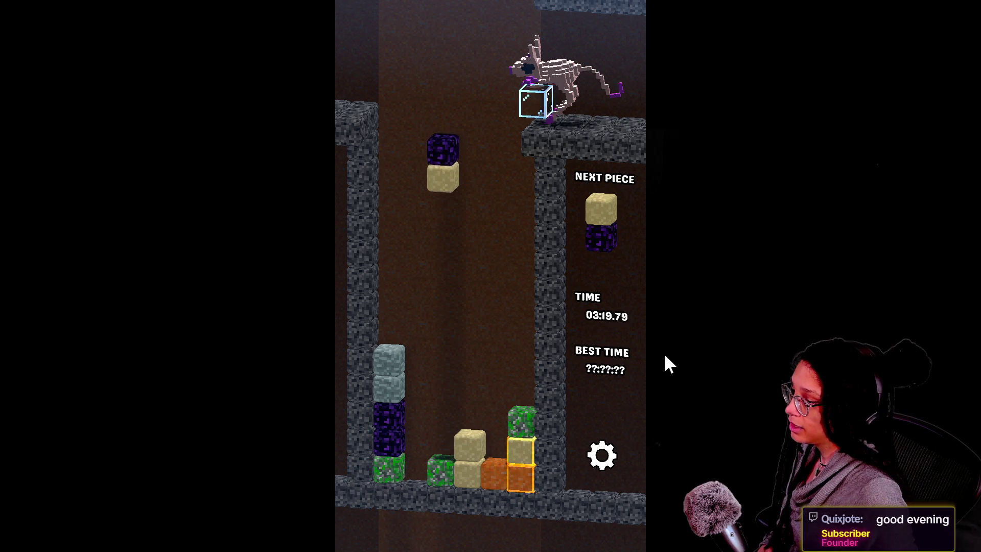
Rotate and drop the two purple-and-sand pieces into place
key("Up")
key("Right")
key("Down")
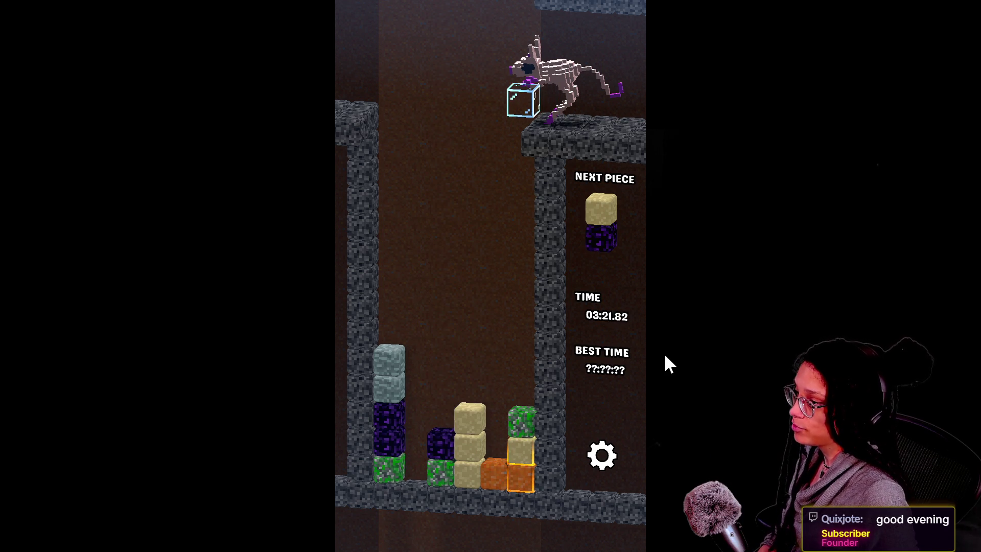
key("Up")
key("Up")
key("Up")
key("Left")
key("Down")
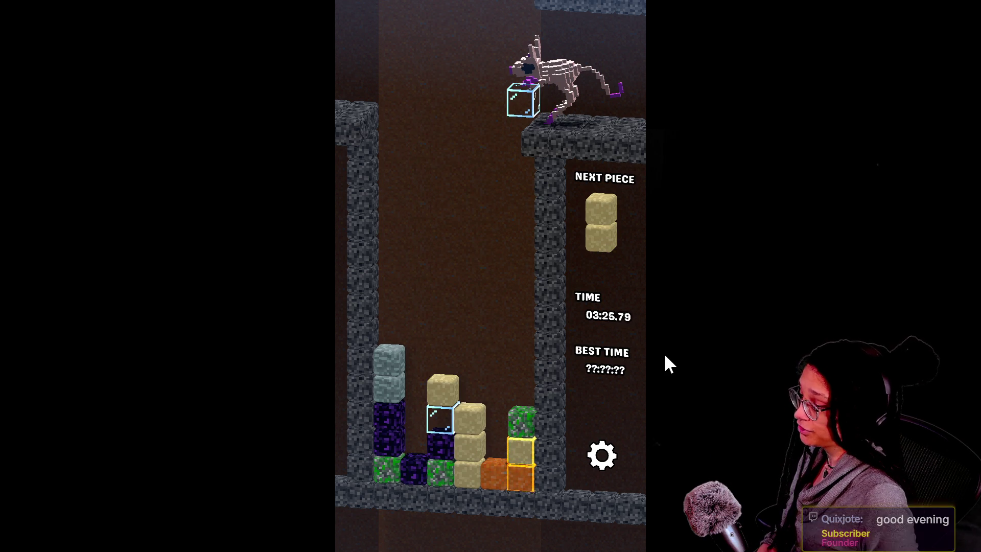
Land the sand, sand-and-orange and orange-and-grey pieces to clear the sand and oranges
key("Right")
key("Down")
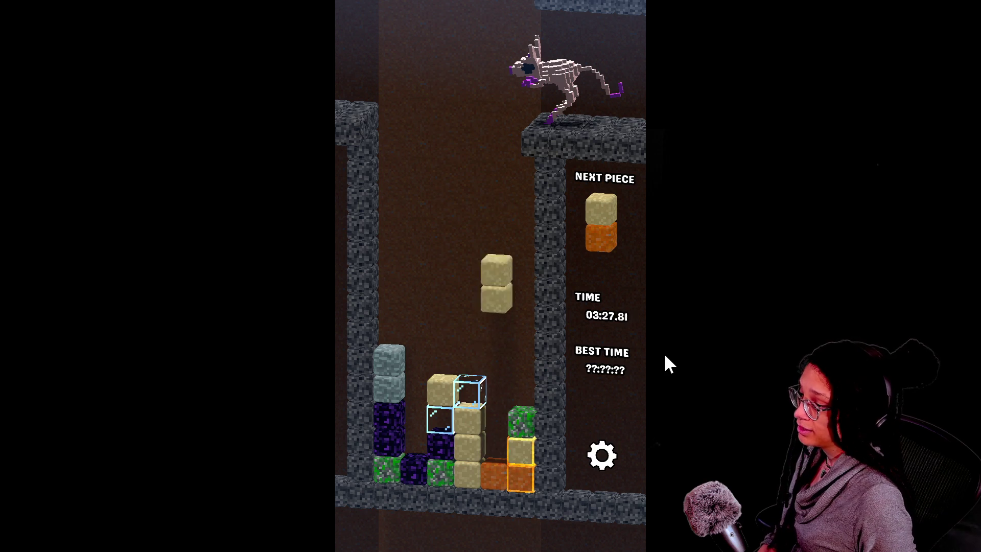
key("Left")
key("Left")
key("Right")
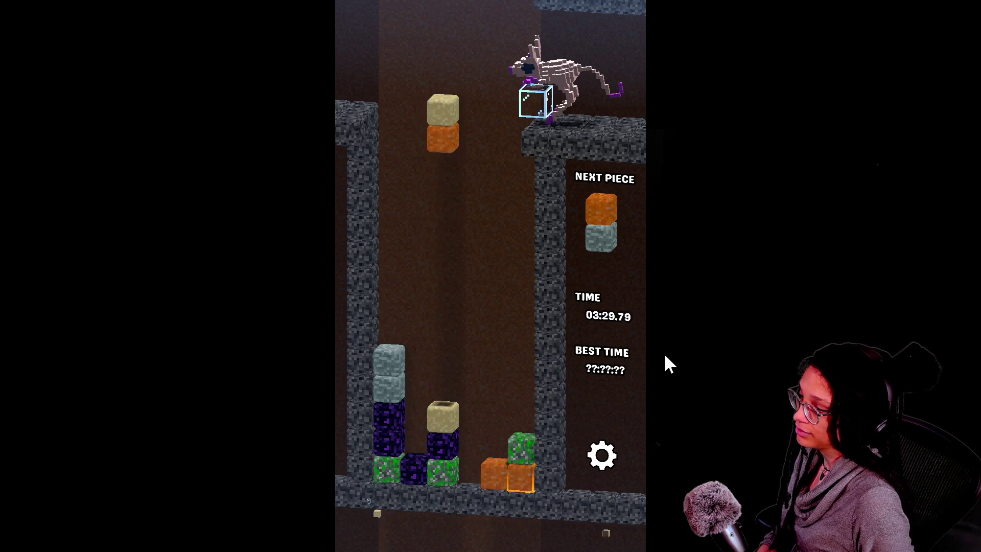
key("Up")
key("Down")
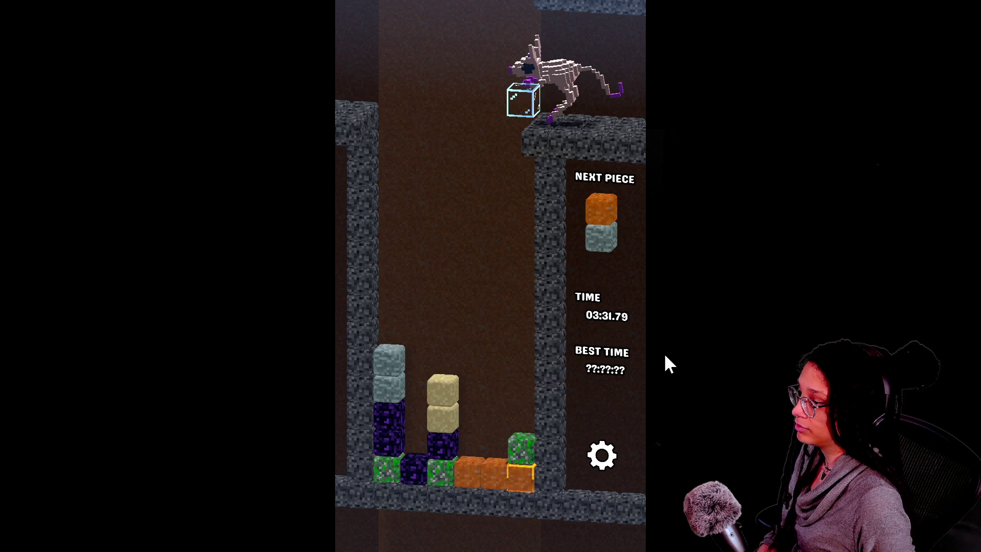
key("Up")
key("Up")
key("Left")
key("Up")
key("Up")
key("Up")
key("Up")
key("Right")
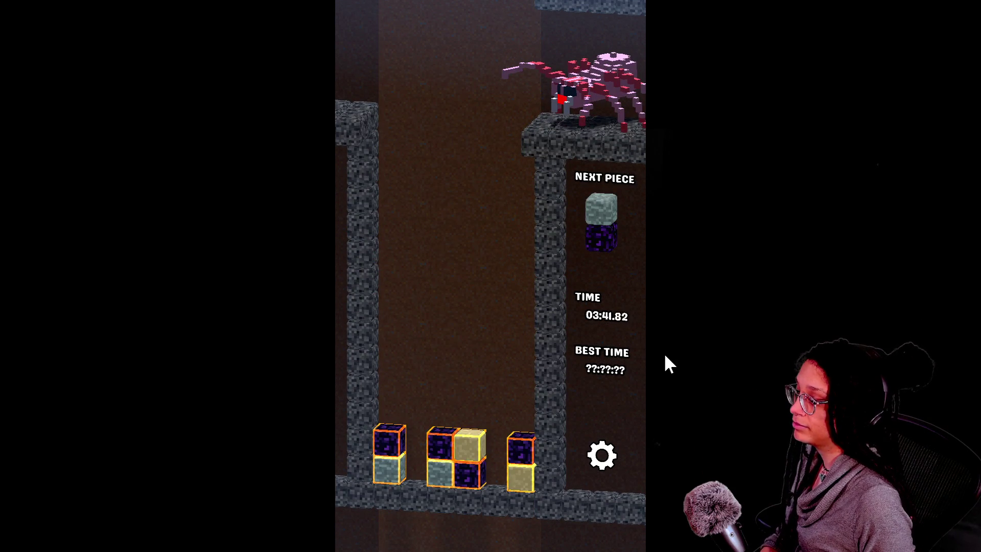
Place the grey-and-obsidian, green-and-orange and orange-and-green pieces on the middle columns
key("Left")
key("Left")
key("Up")
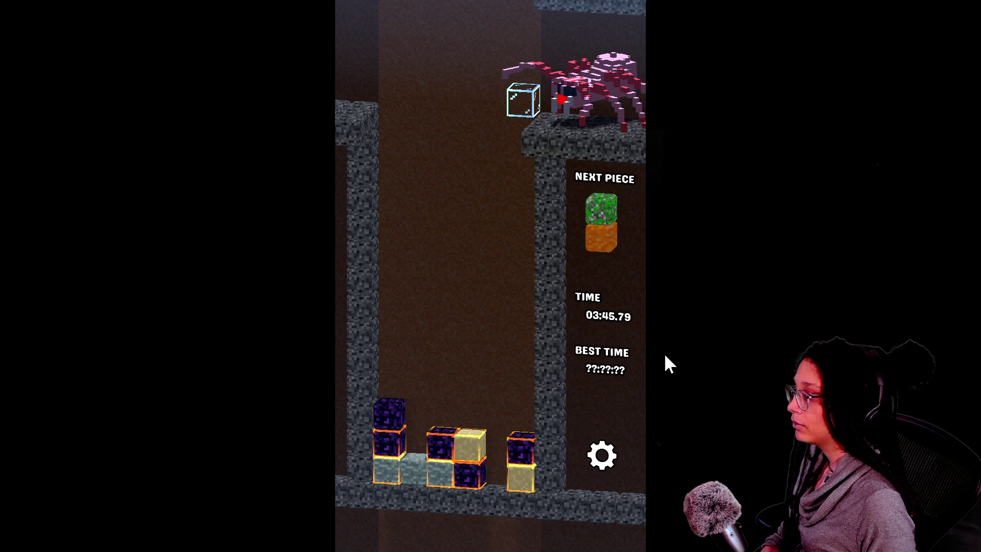
key("Up")
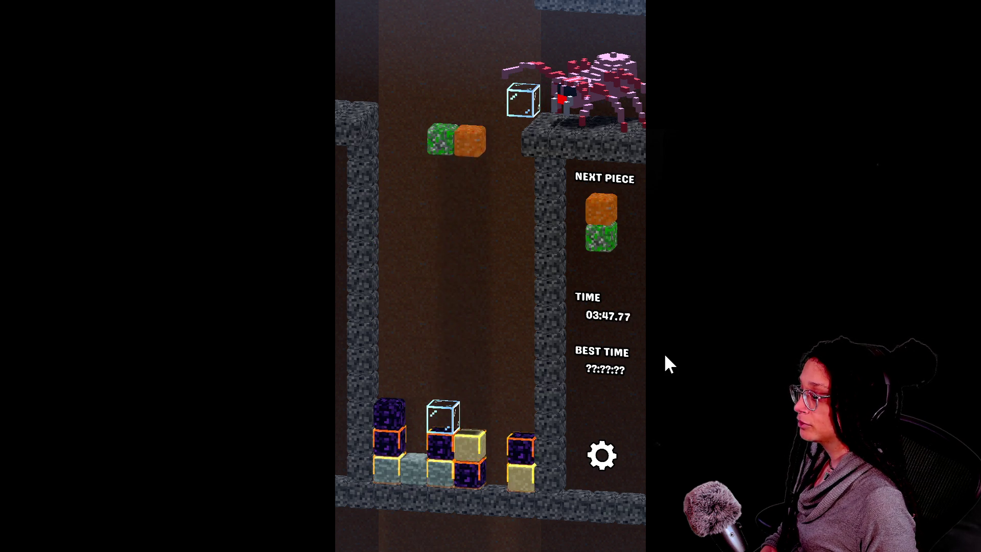
key("Up")
key("Down")
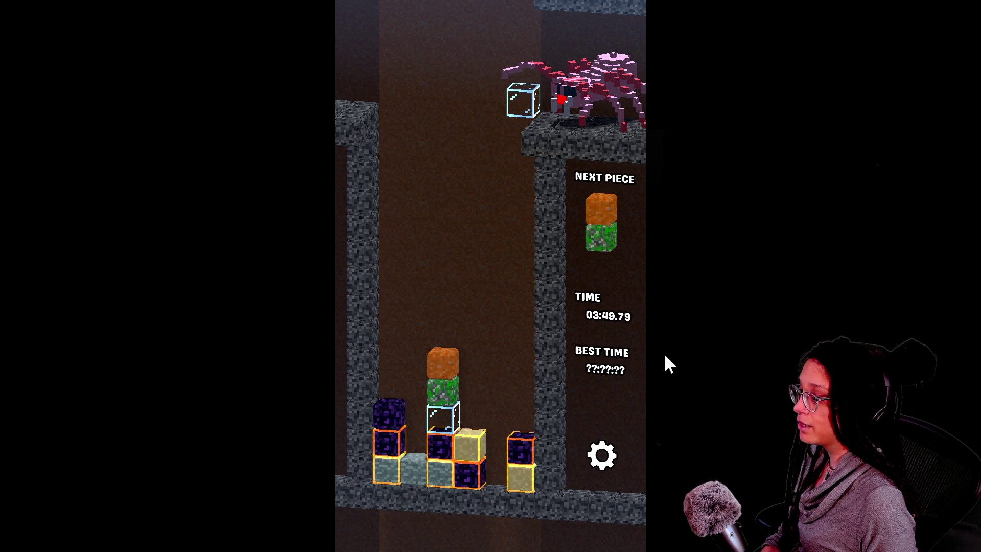
key("Up")
key("Right")
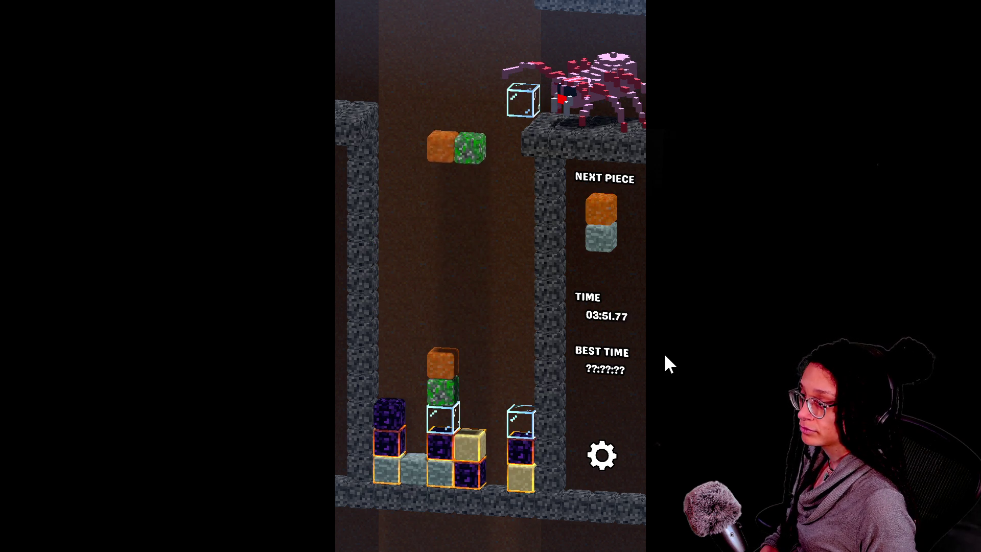
key("Down")
key("Down")
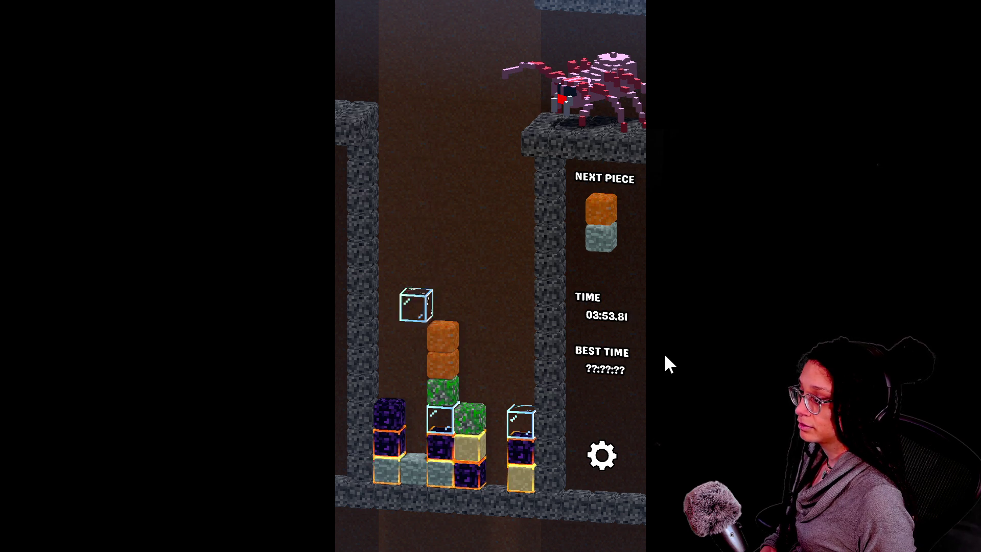
Drop the glass cube and orange-and-grey piece, then exit fullscreen and select the page address
key("Up")
key("Up")
key("Up")
key("Up")
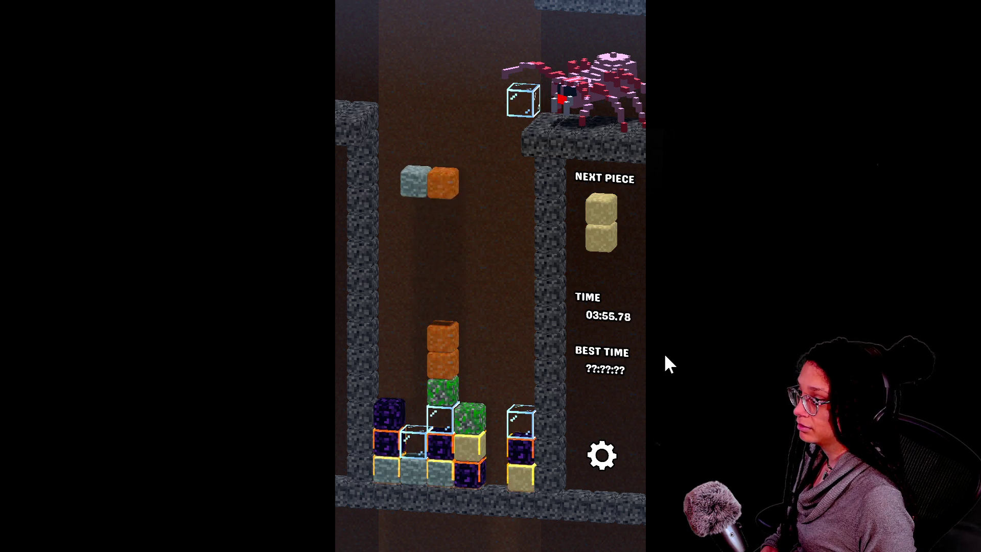
key("Left")
key("Down")
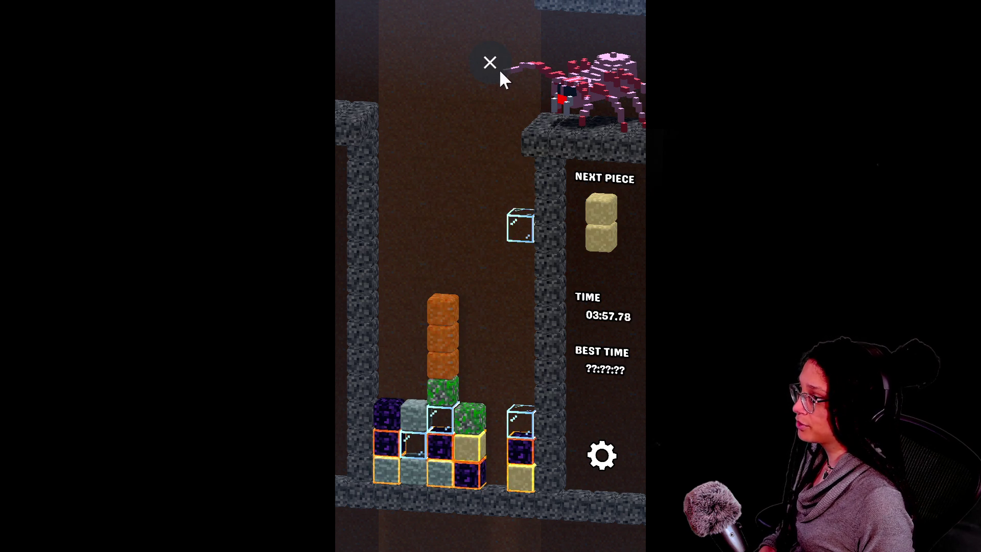
left_click(492, 62)
left_click(274, 88)
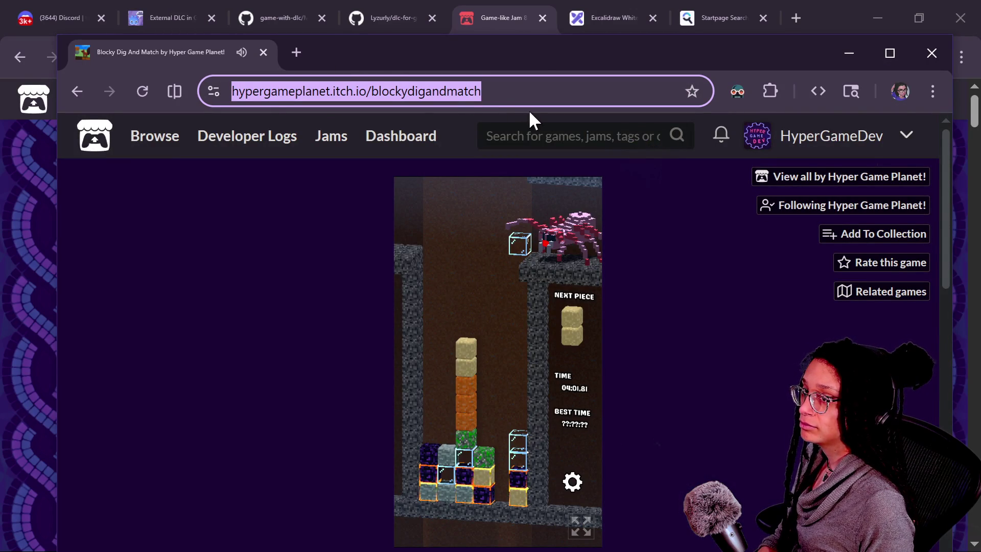
Post the Blocky Dig And Match page link in the Twitch chat
key("alt+Tab")
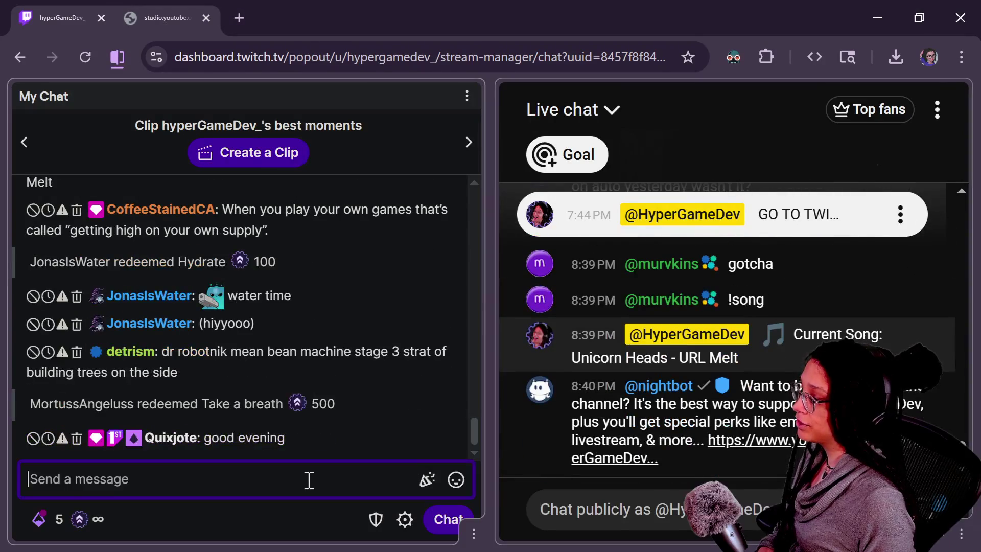
type("https://hypergameplanet.itch.io/blockydigandmatch")
key("Return")
Return to the hypergamedev itch.io profile, maximize the browser and open Fallcano
key("alt+Tab")
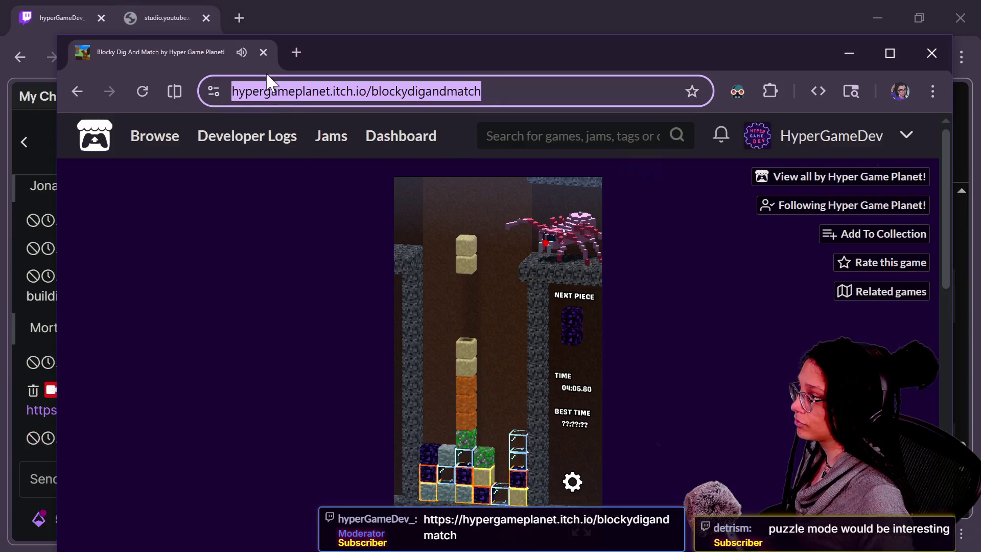
left_click(77, 91)
double_click(316, 49)
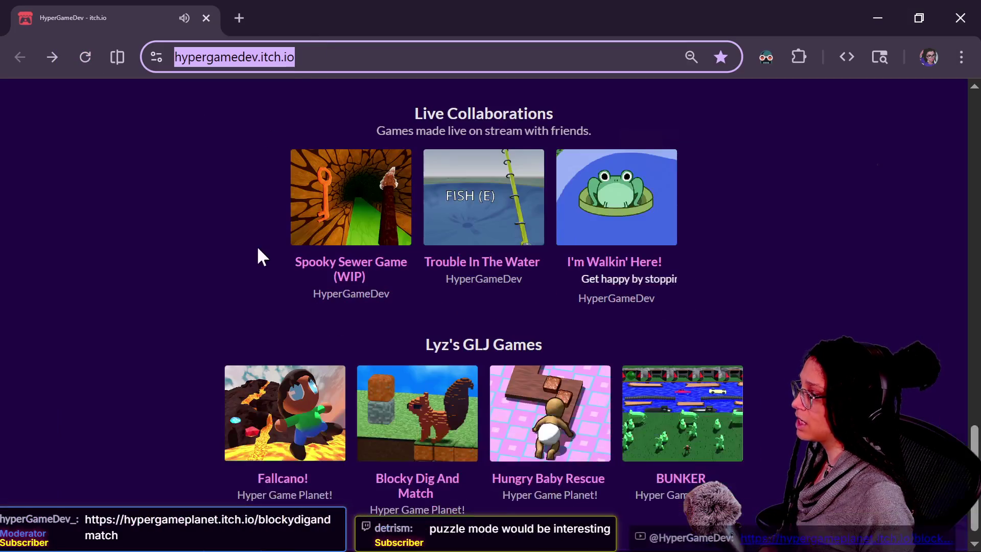
left_click(258, 371)
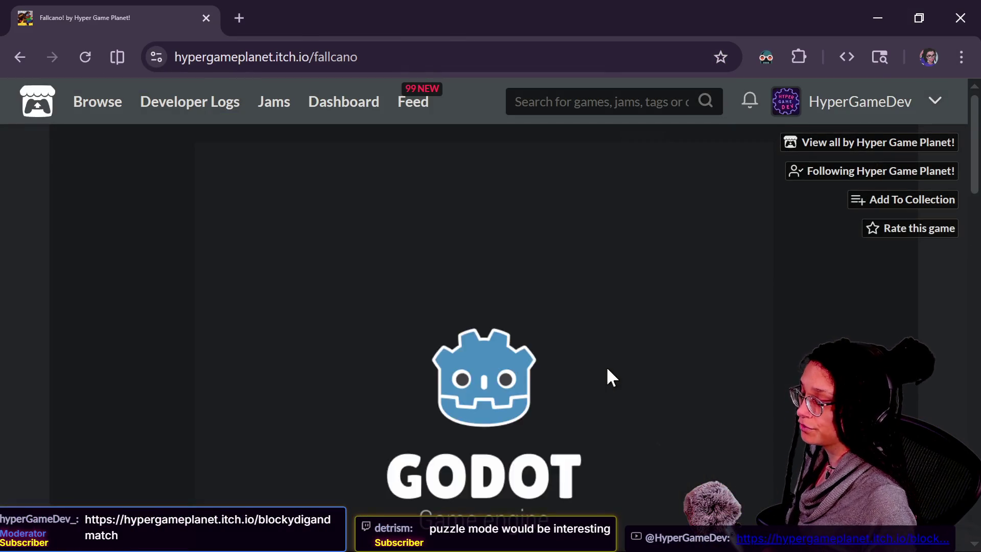
Scroll down the Fallcano page and launch the game in fullscreen
scroll(532, 440, "down", 2)
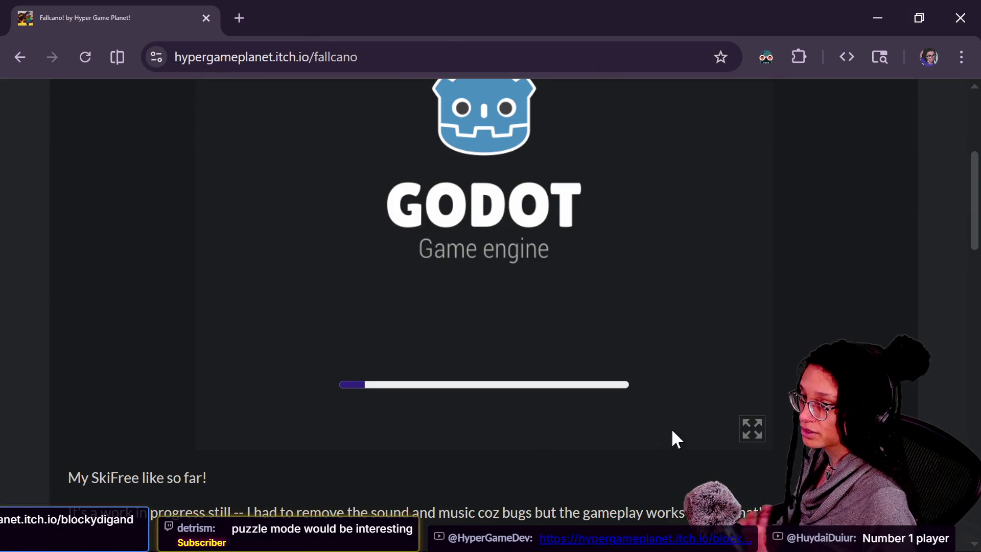
left_click(752, 429)
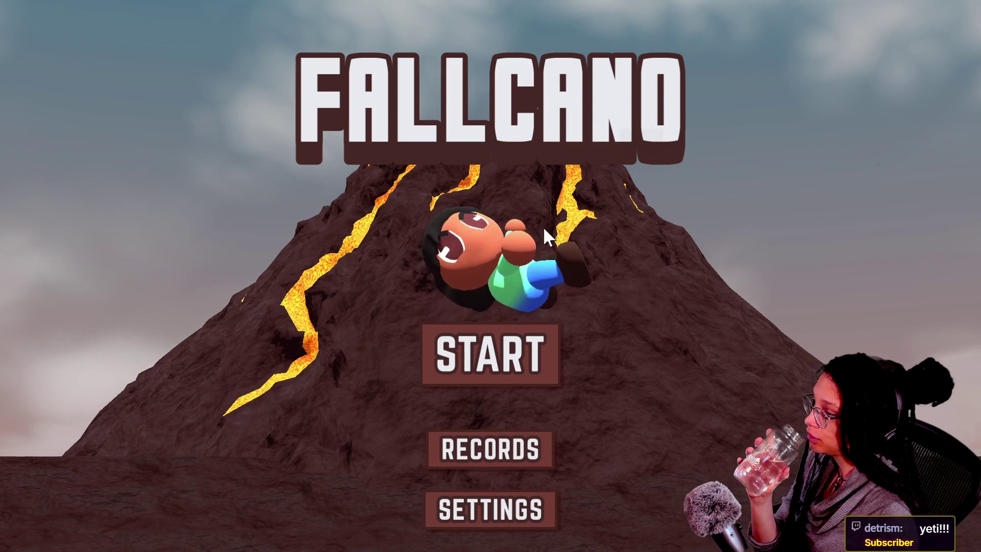
Open the Fallcano character customizer, back out to the title menu, then reopen it
left_click(513, 225)
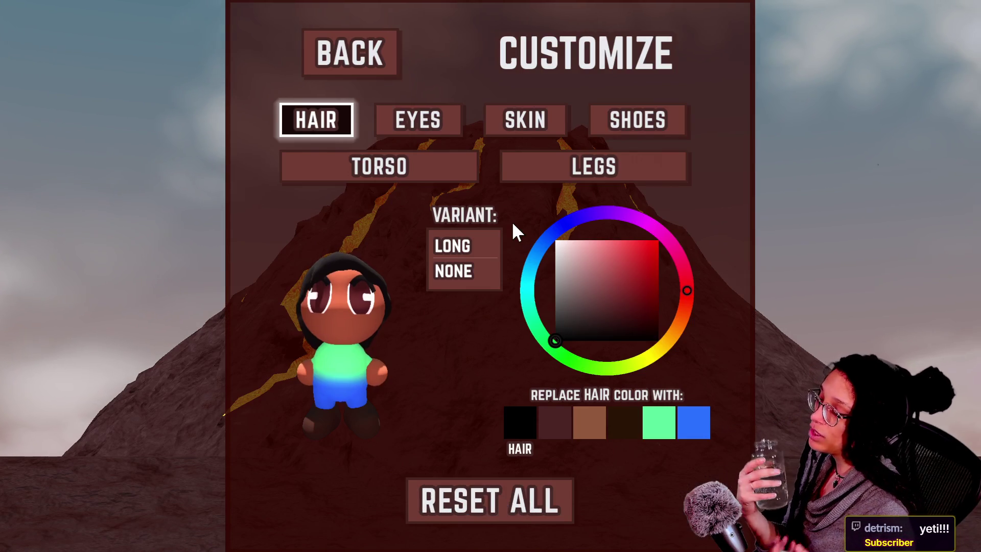
left_click(358, 48)
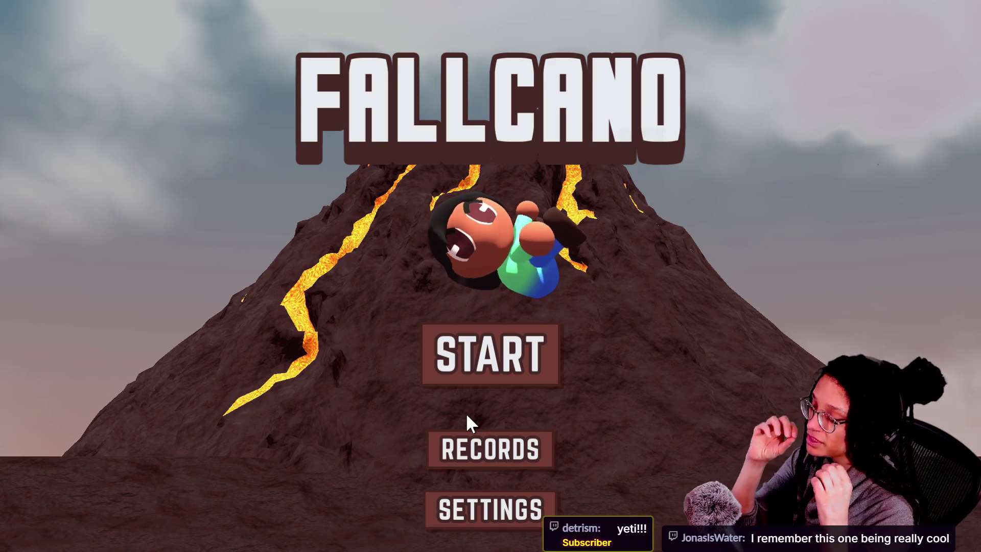
left_click(470, 272)
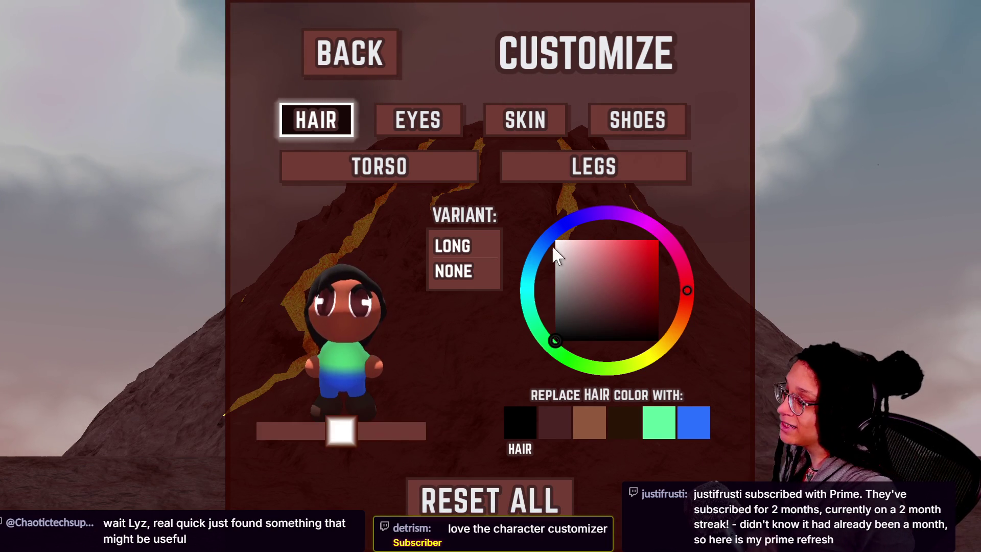
Recolour the hair magenta, the eyes red and the skin a lighter peach
left_click_drag(616, 207, 626, 264)
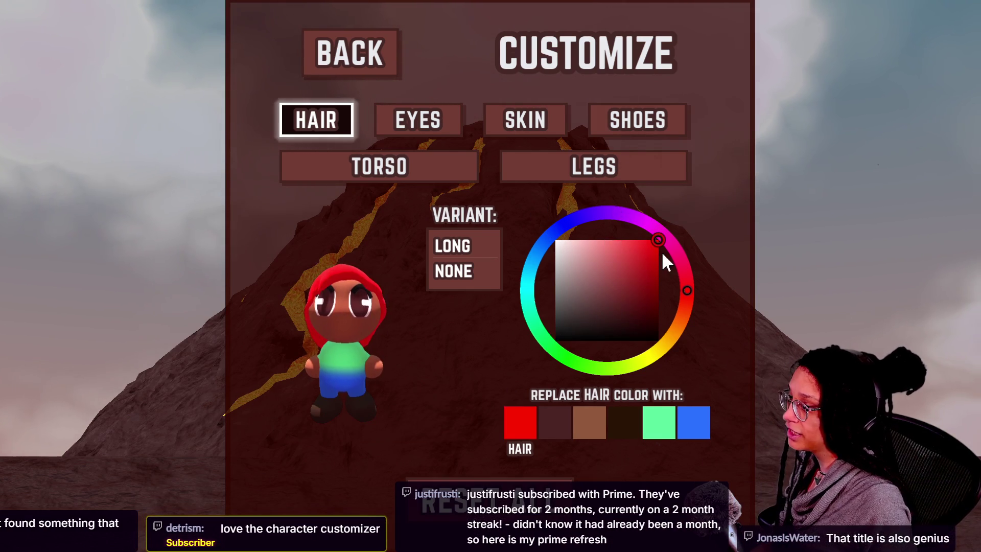
left_click(653, 228)
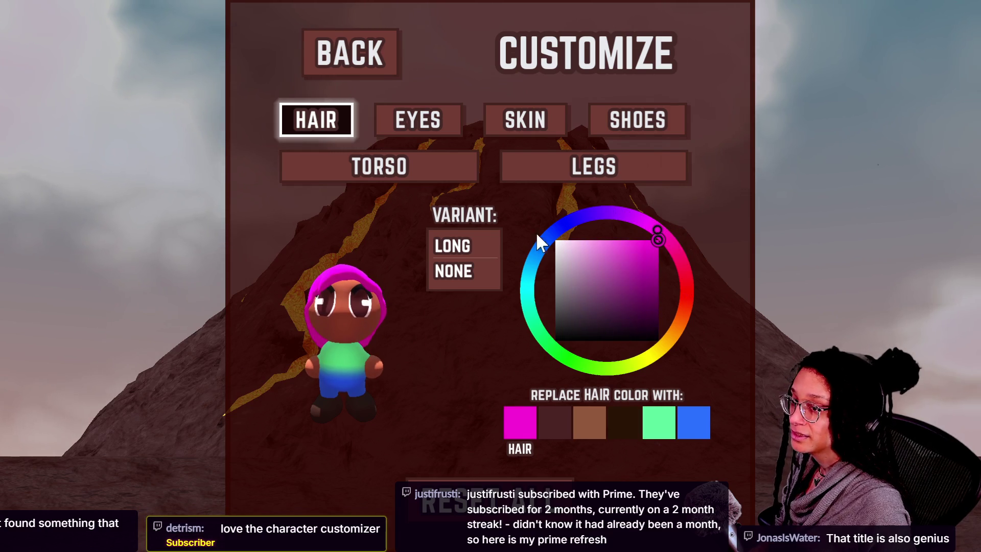
left_click(406, 127)
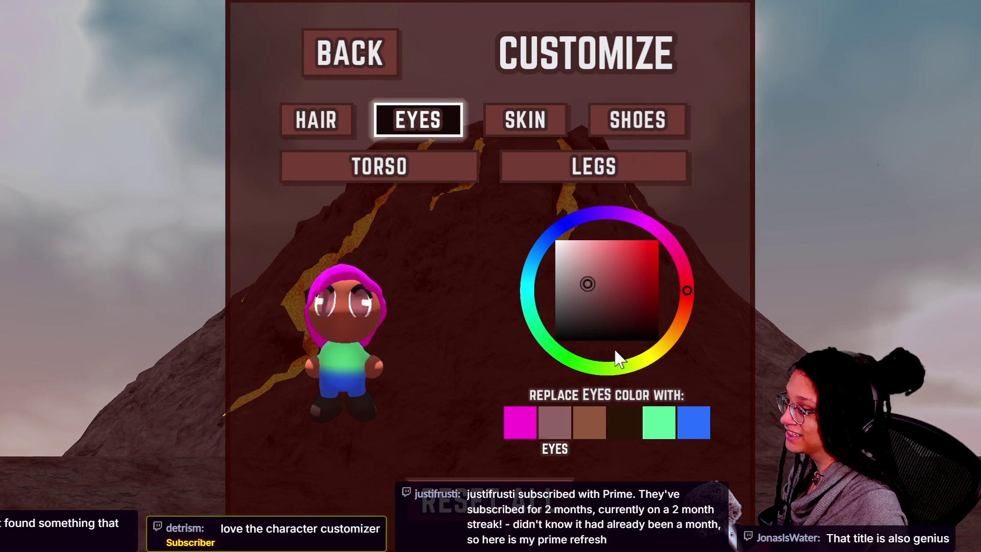
left_click(629, 252)
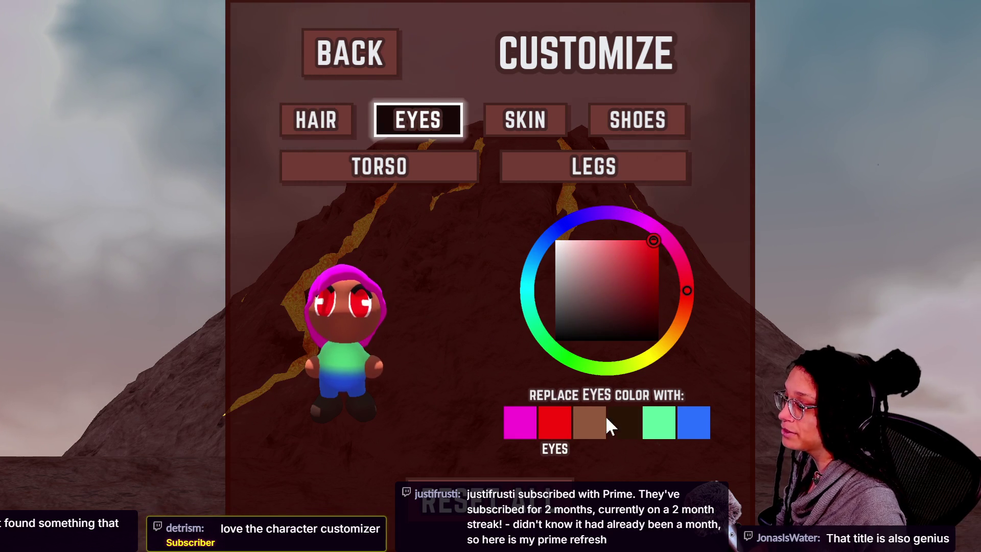
left_click(520, 128)
mouse_move(583, 245)
left_mouse_down()
mouse_move(593, 314)
mouse_move(610, 236)
mouse_move(673, 285)
mouse_move(660, 276)
left_mouse_up()
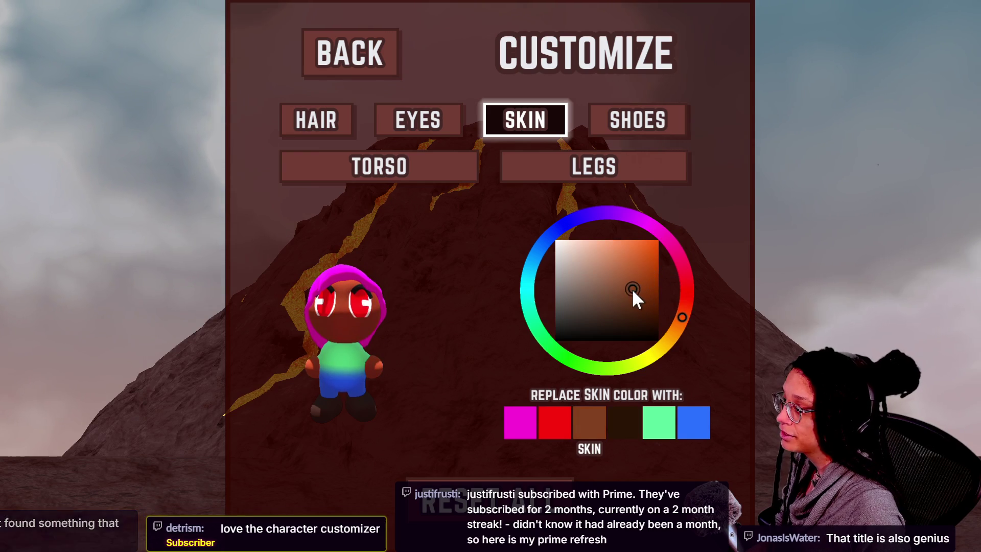
Make the shoes purple, the torso yellow and the legs pink, then start a run
left_click(634, 119)
left_click(652, 276)
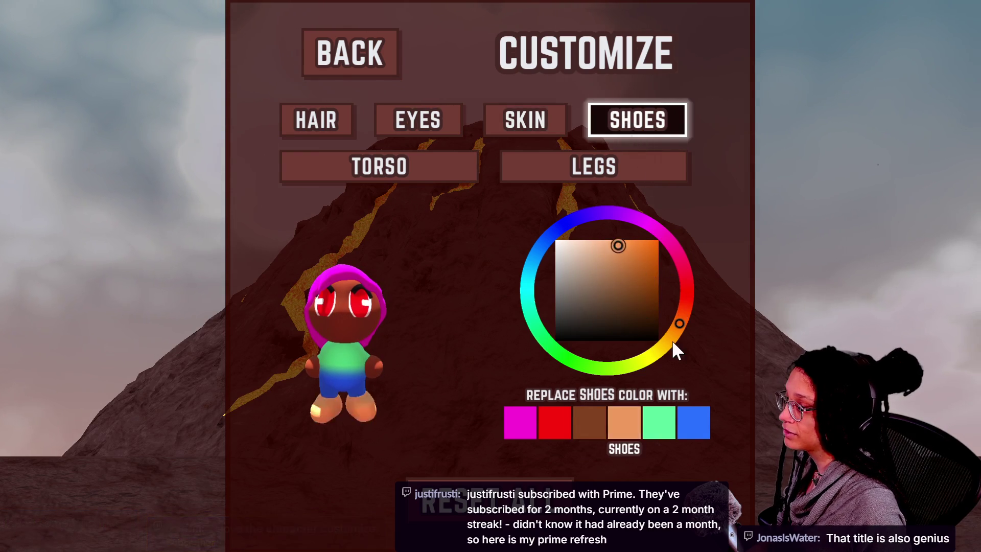
mouse_move(680, 285)
left_mouse_down()
mouse_move(611, 222)
mouse_move(679, 220)
left_mouse_up()
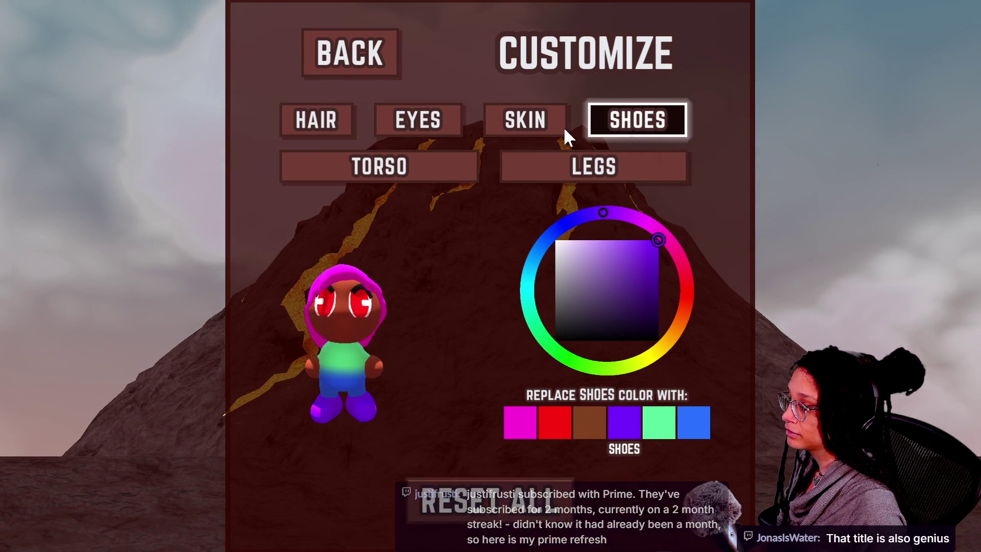
left_click(444, 169)
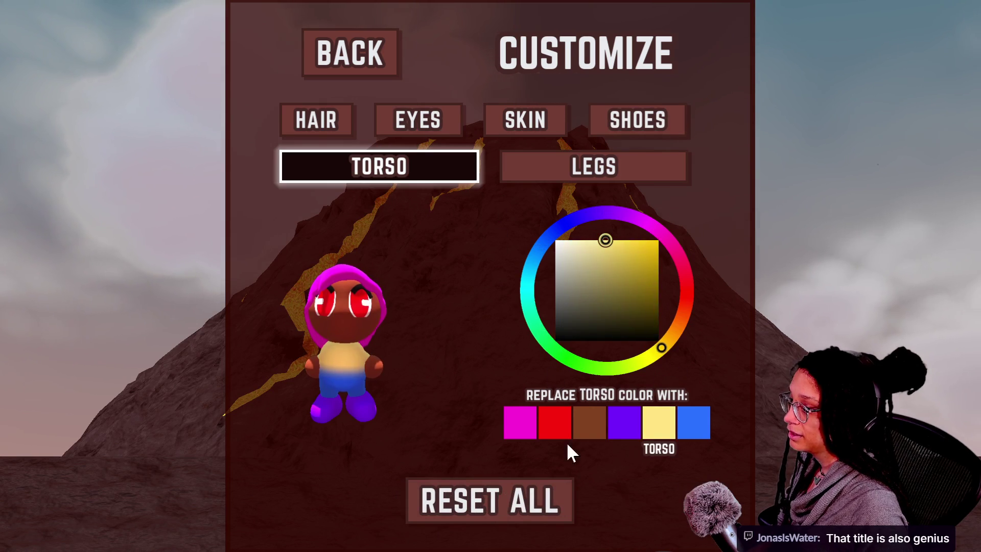
left_click(554, 176)
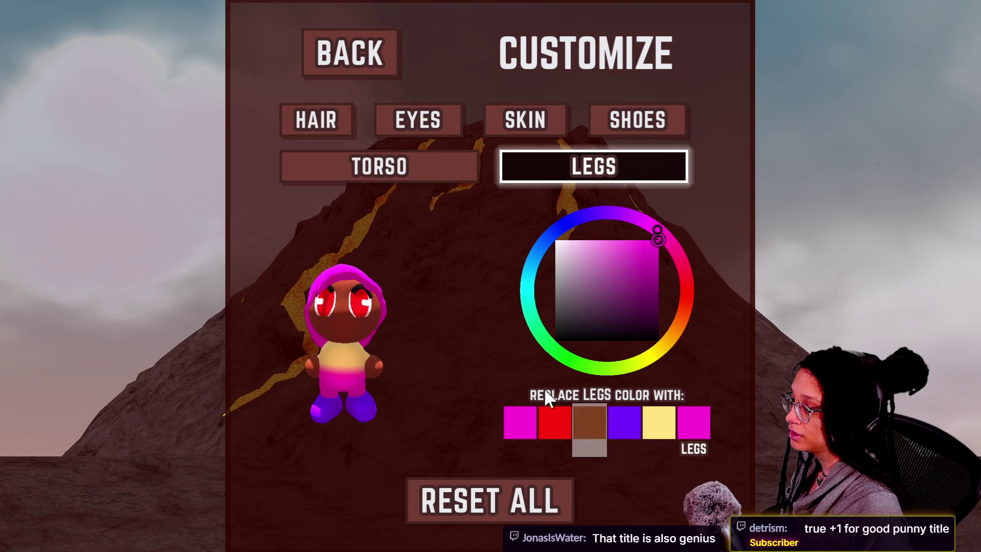
left_click(388, 51)
left_click(547, 375)
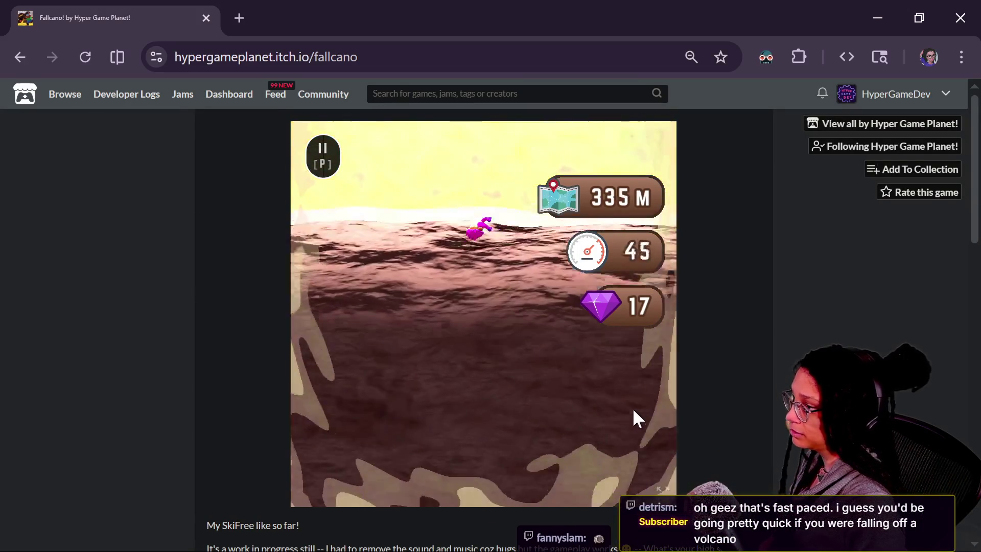
Switch the embedded Fallcano game to fullscreen once the run ends
left_click(660, 491)
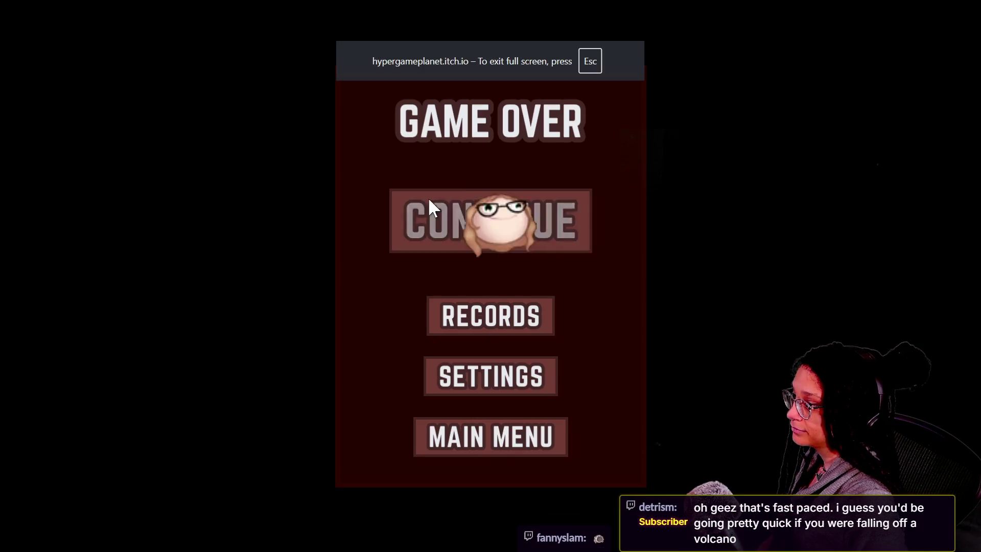
Start another Fallcano run and toggle fullscreen off and back on
left_click(469, 210)
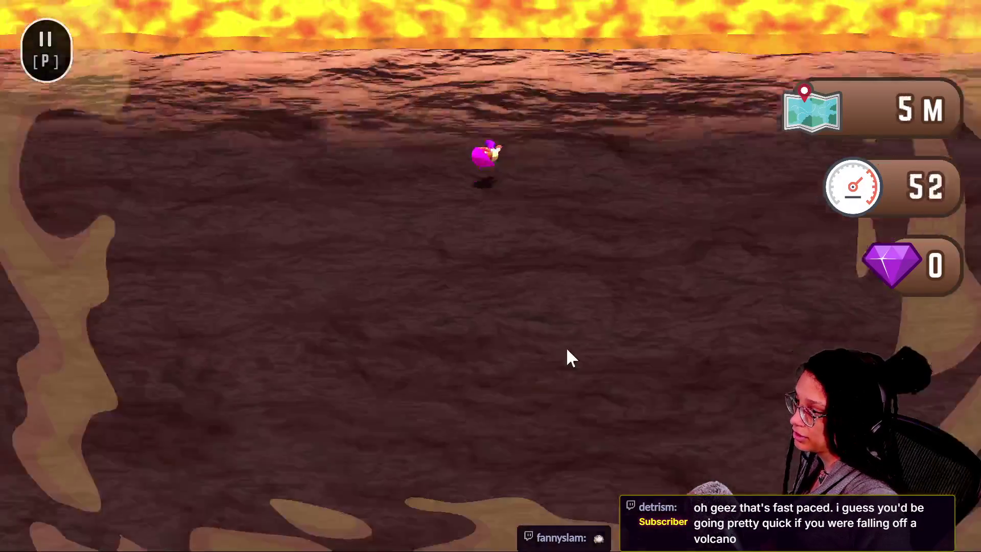
key("Escape")
left_click(662, 489)
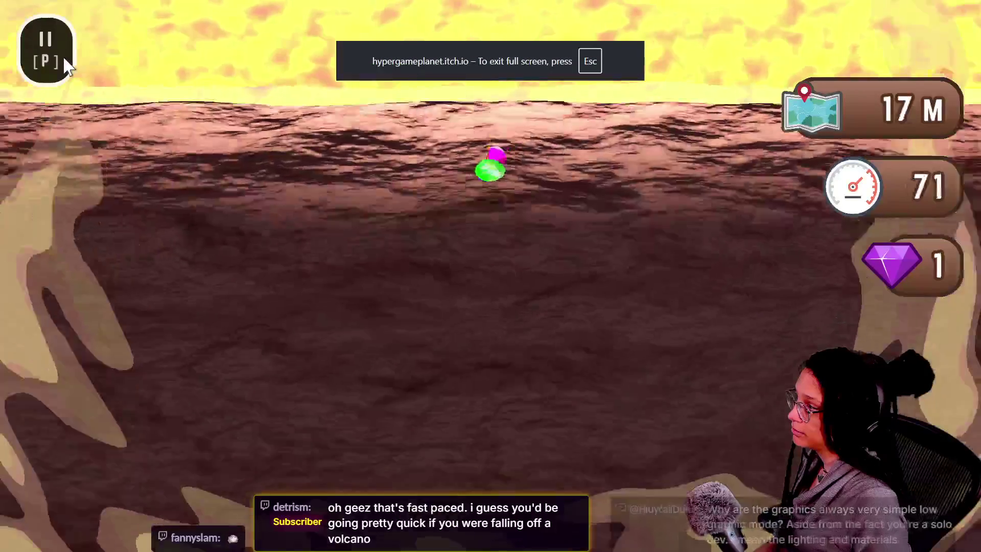
Pause the run and reset all Fallcano records to zero
left_click(64, 62)
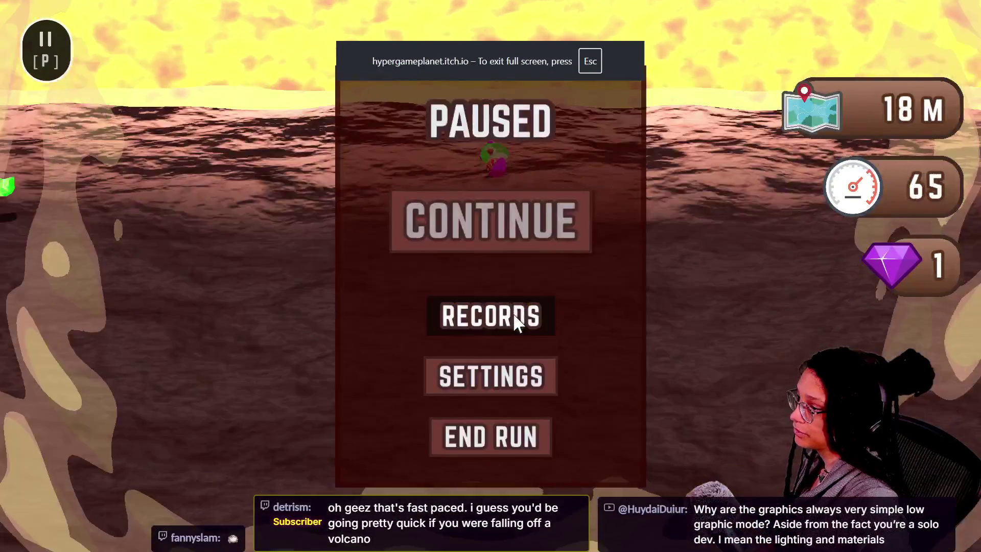
left_click(513, 312)
scroll(630, 422, "down", 3)
scroll(511, 424, "down", 3)
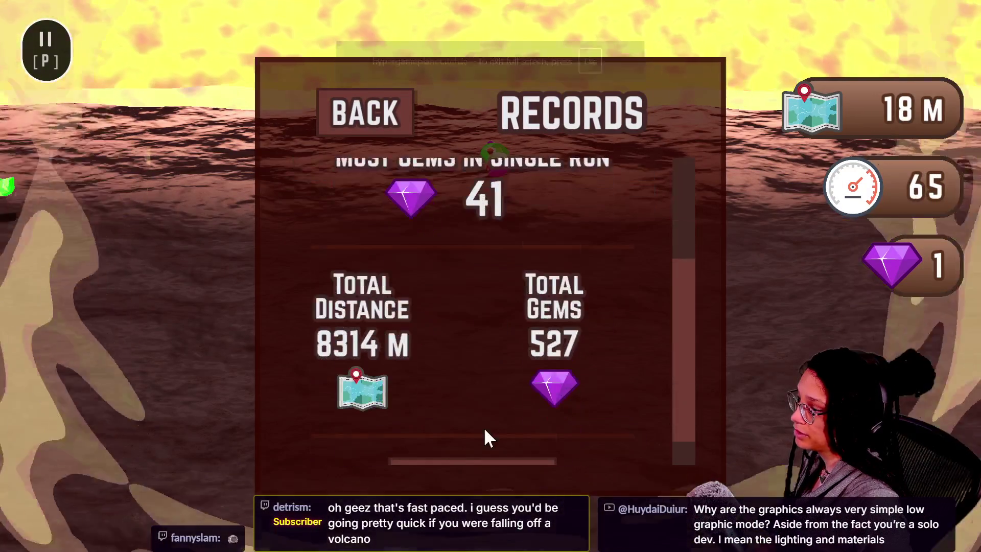
left_click(500, 434)
left_click(529, 278)
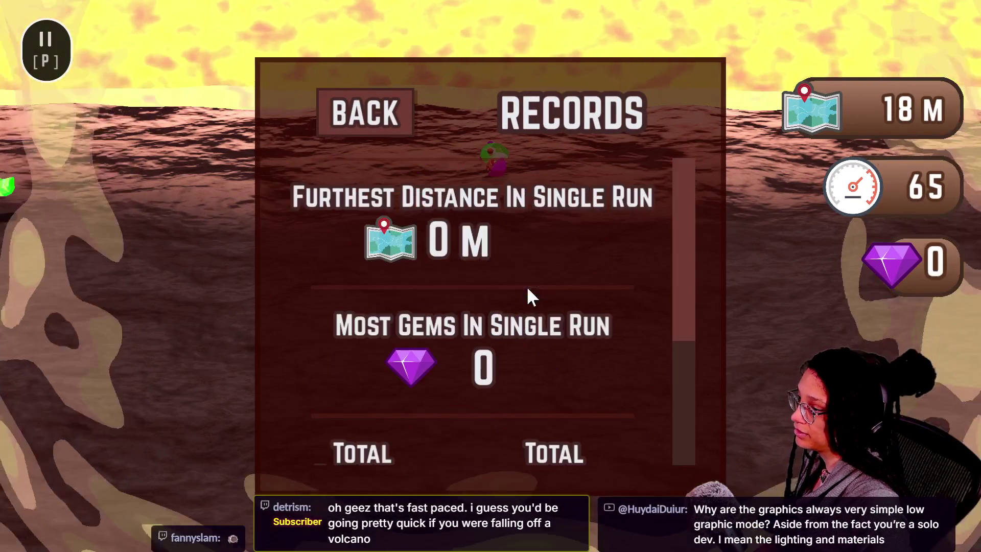
left_click(389, 116)
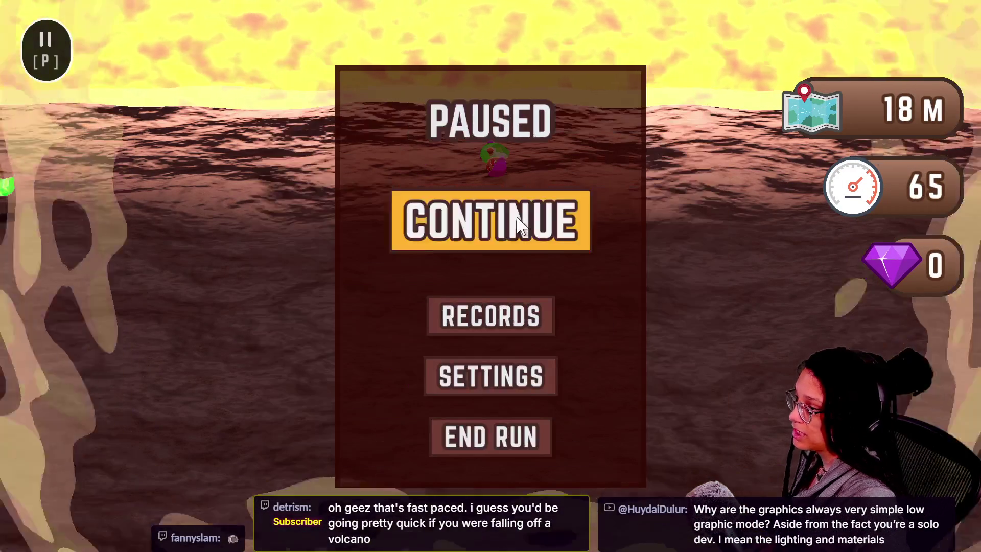
Resume and play fresh runs up to 222 M, then exit fullscreen
left_click(491, 218)
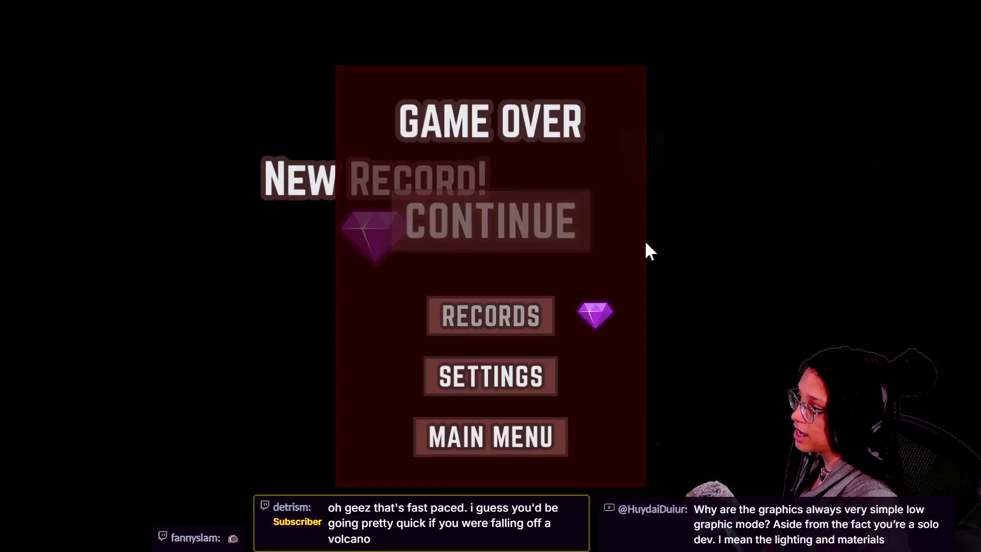
left_click(555, 203)
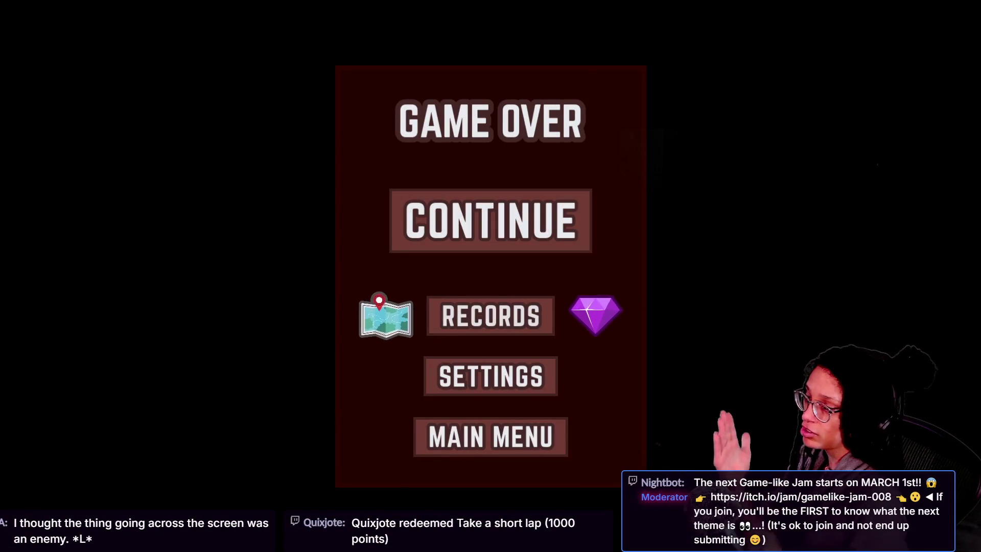
left_click(491, 229)
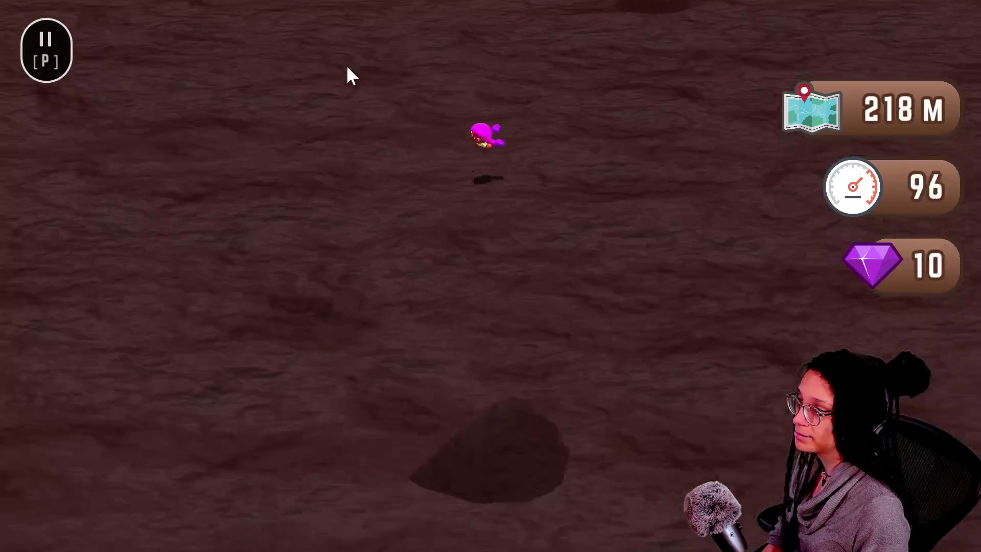
left_click(492, 63)
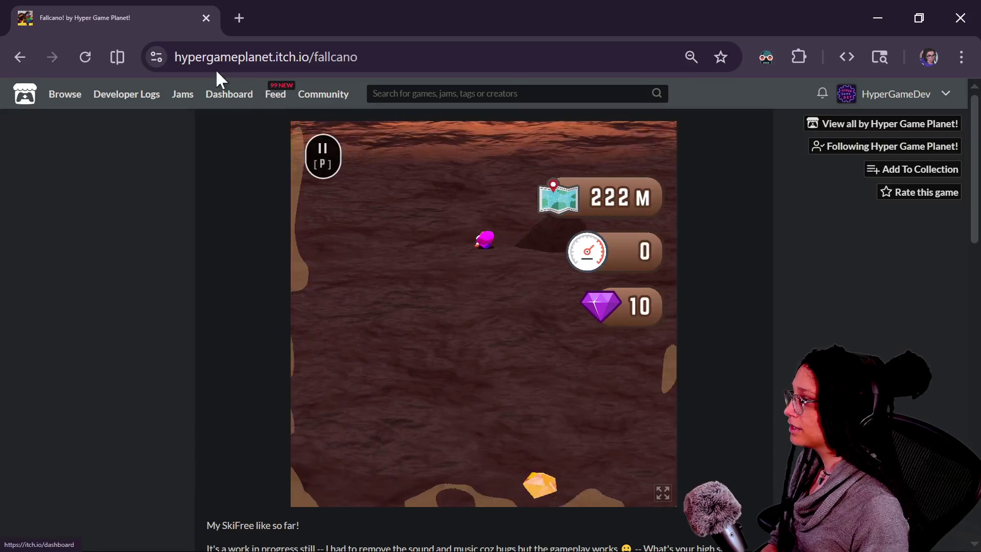
Select the address bar for the hypergamedev.itch.io URL, then switch to the live chat window
left_click(416, 56)
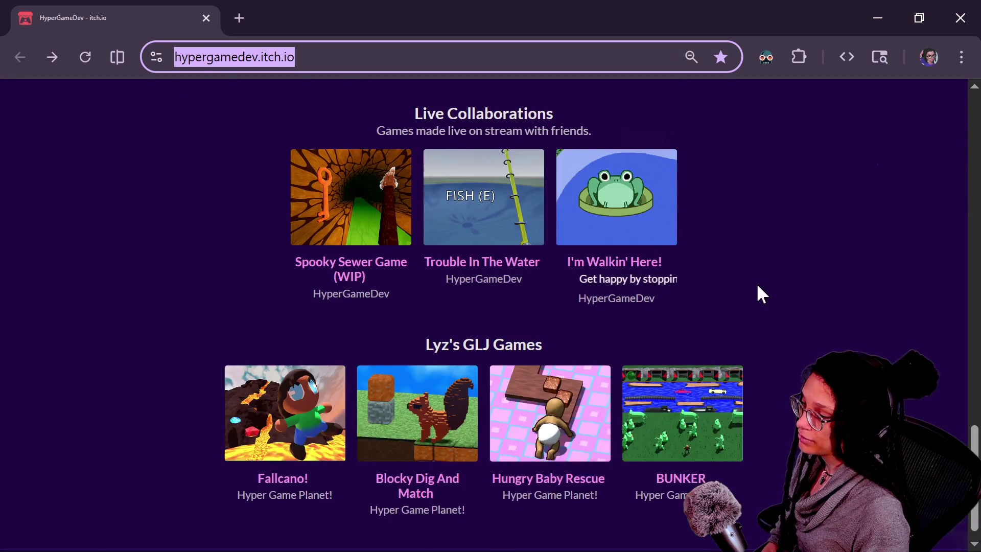
scroll(837, 348, "up", 15)
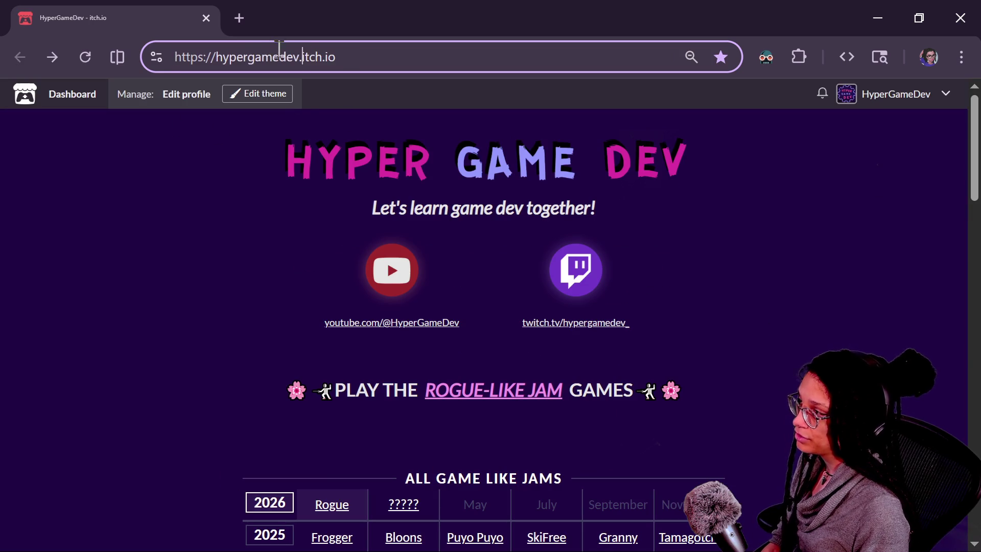
key("alt+Tab")
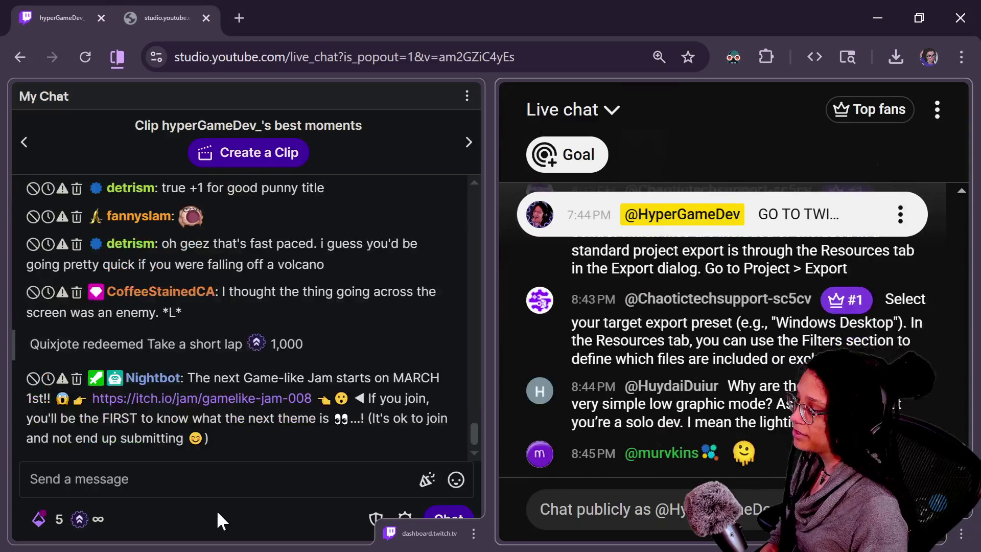
Paste and send the hypergamedev.itch.io link in both the Twitch and YouTube chats
type("https://hypergamedev.itch.io/")
left_click(436, 515)
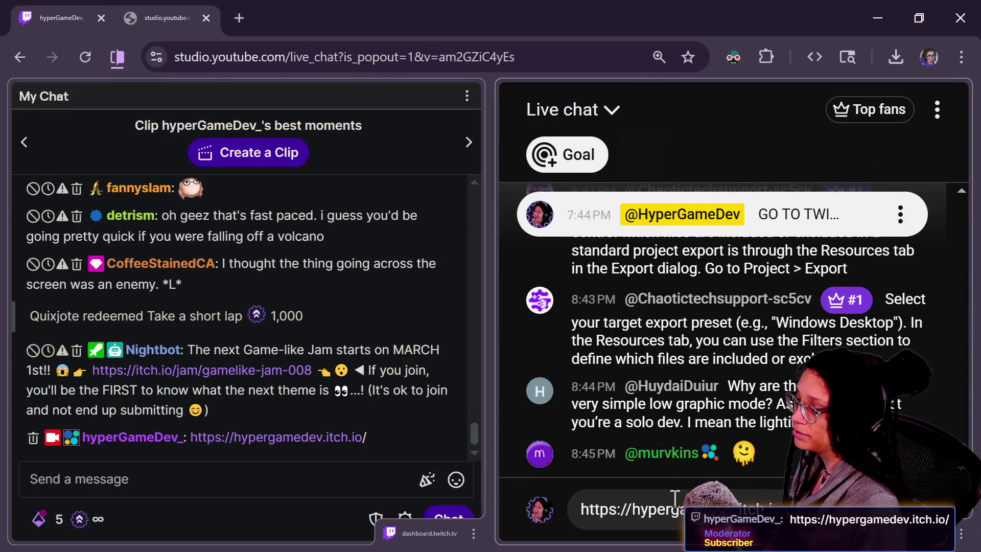
key("Return")
Glance over the itch.io page, then return to the chats and focus the Twitch pane
key("alt+Tab")
scroll(479, 341, "down", 10)
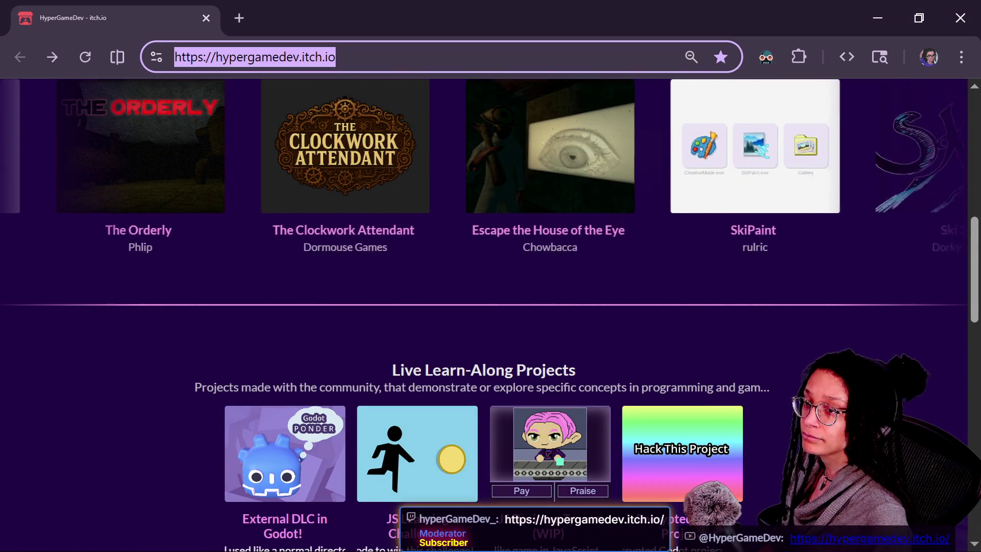
key("alt+Tab")
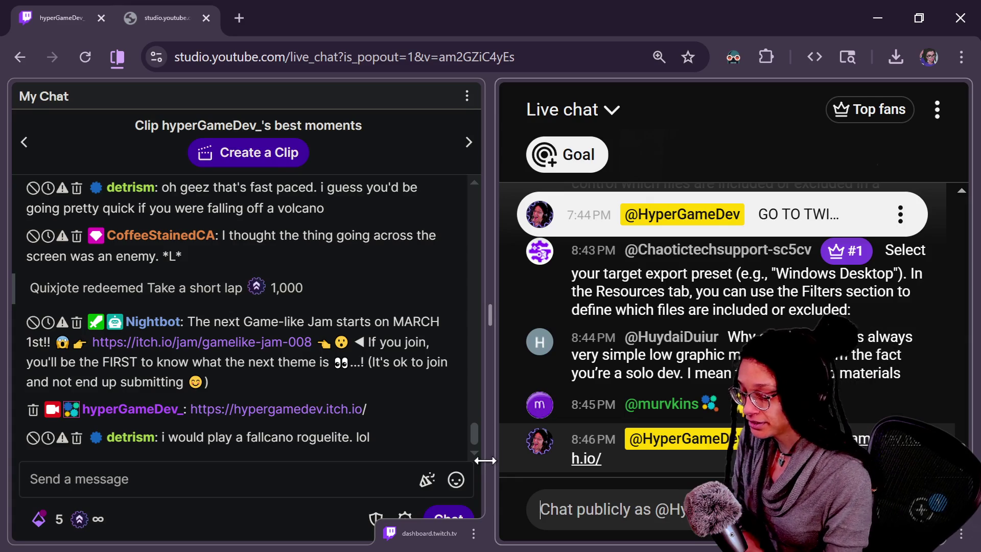
left_click(362, 445)
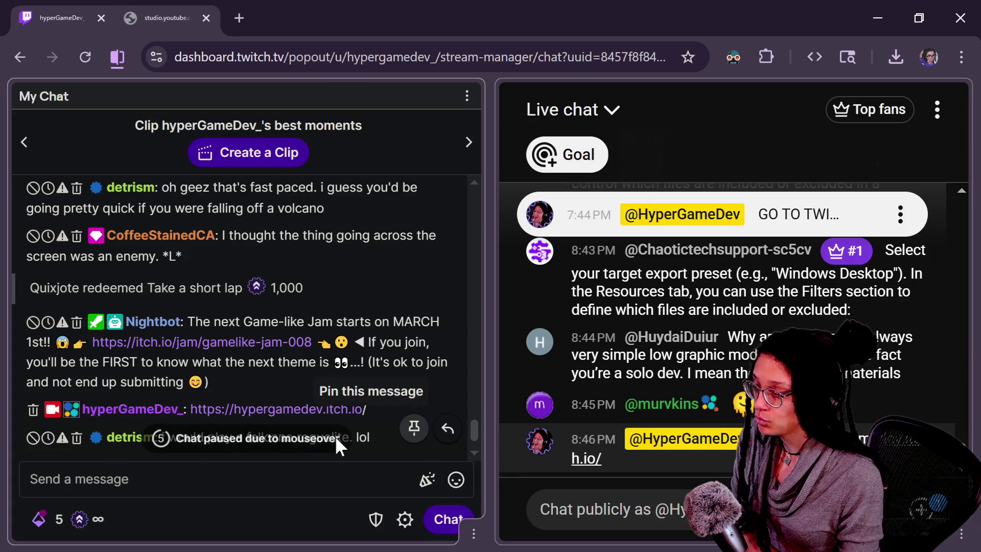
double_click(353, 314)
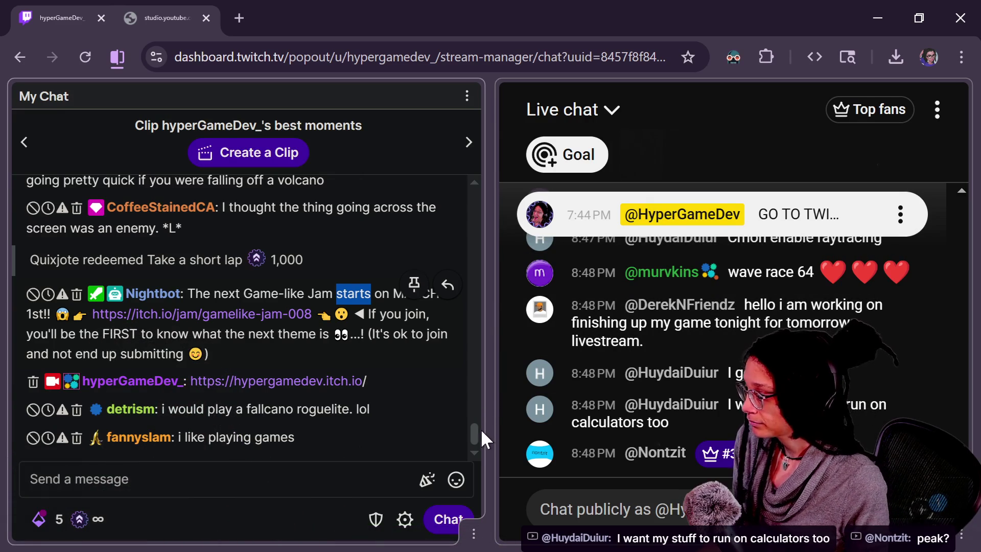
mouse_move(479, 432)
left_mouse_down()
mouse_move(479, 404)
mouse_move(477, 418)
left_mouse_up()
scroll(477, 418, "down", 4)
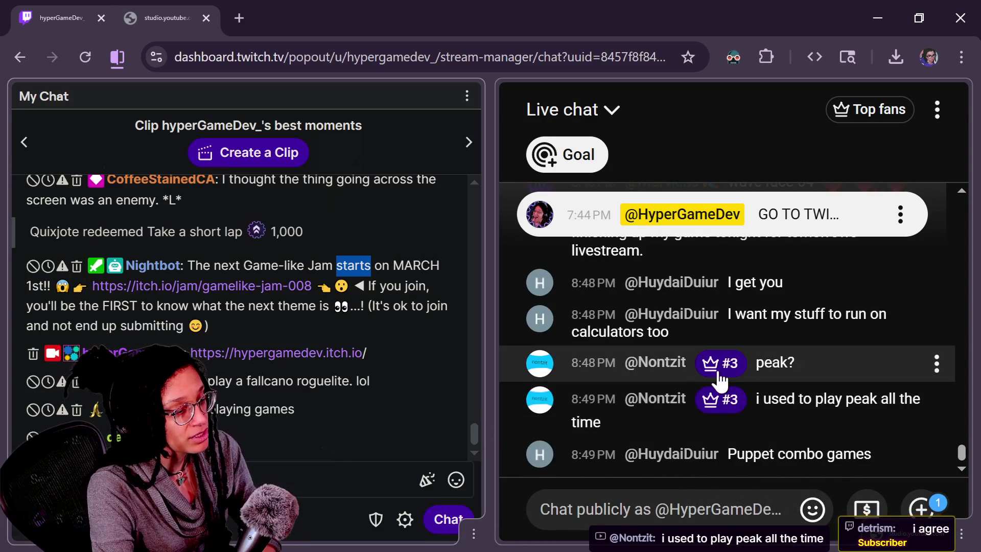
left_click_drag(963, 456, 965, 423)
scroll(966, 424, "up", 2)
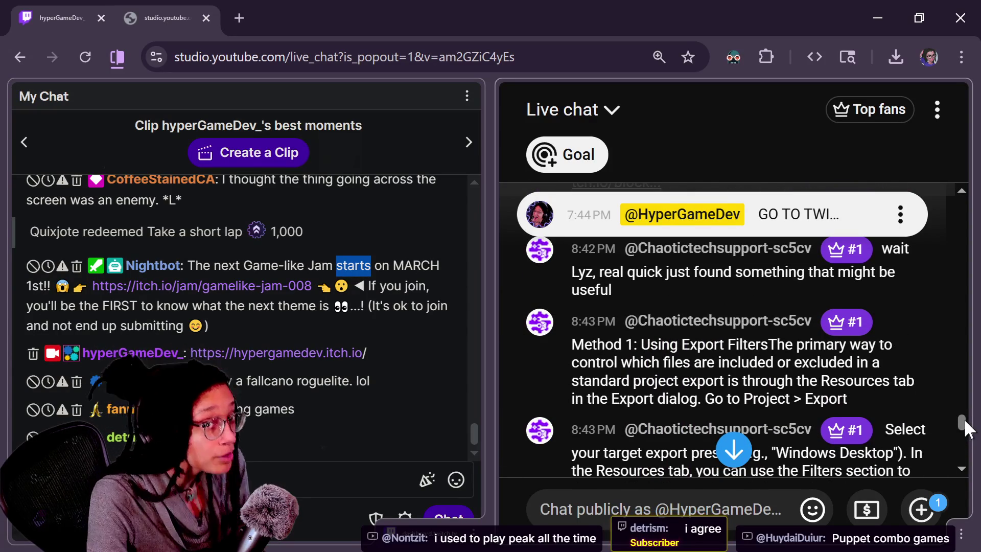
left_click_drag(964, 418, 964, 415)
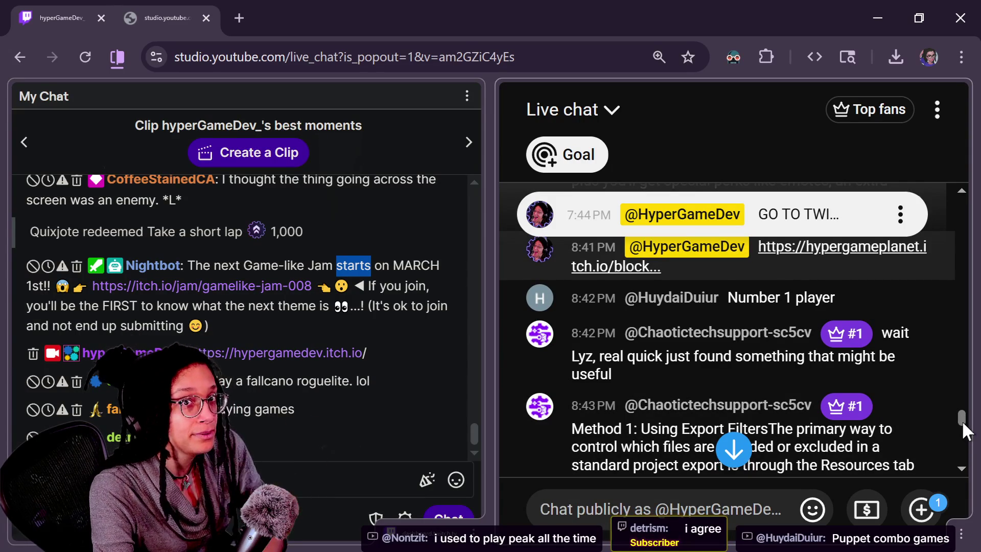
left_click_drag(962, 421, 969, 412)
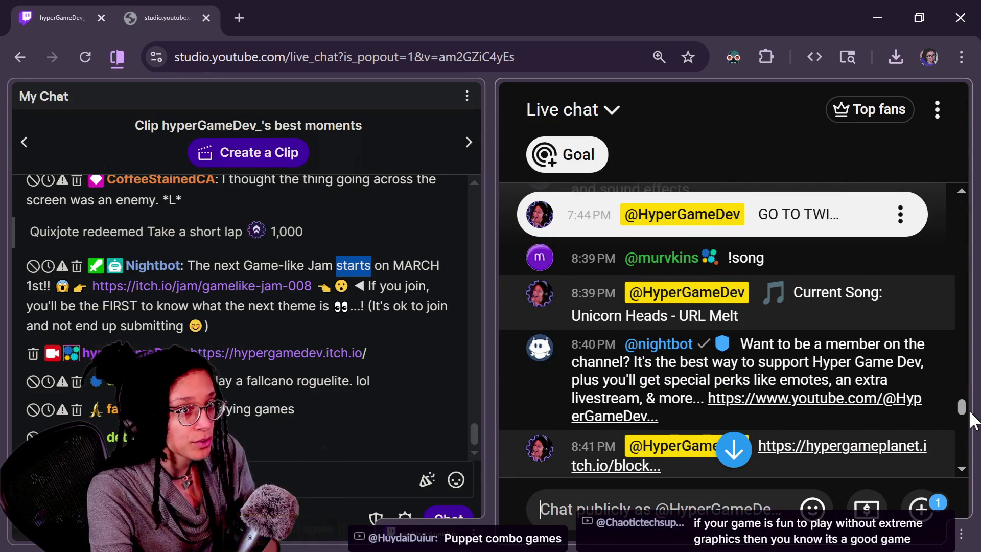
left_click_drag(964, 406, 961, 371)
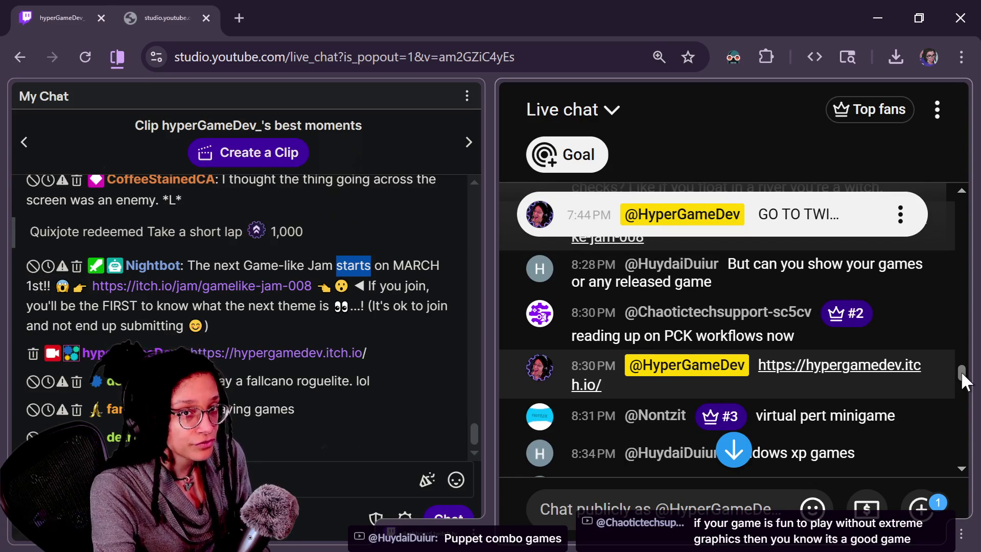
mouse_move(962, 371)
left_mouse_down()
mouse_move(964, 363)
mouse_move(957, 383)
left_mouse_up()
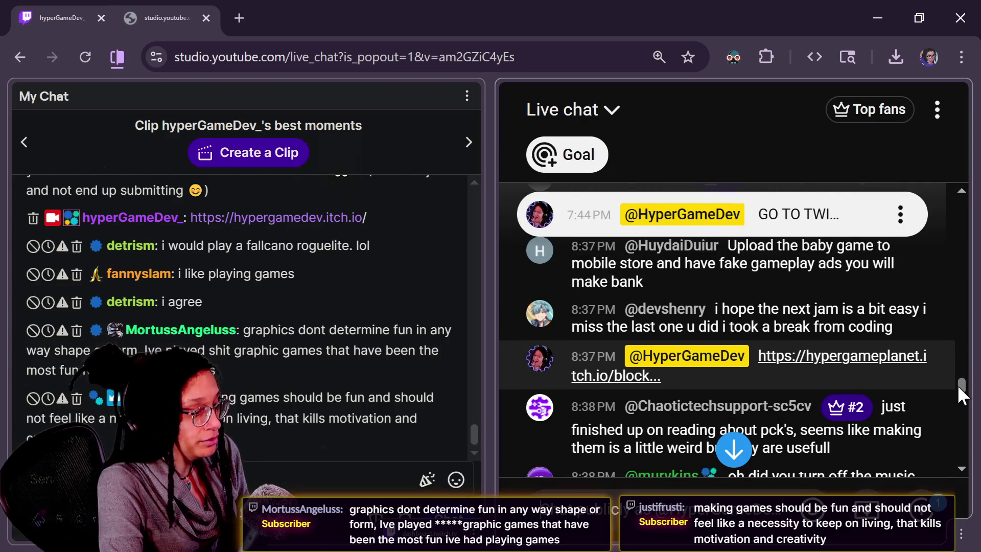
scroll(958, 385, "down", 2)
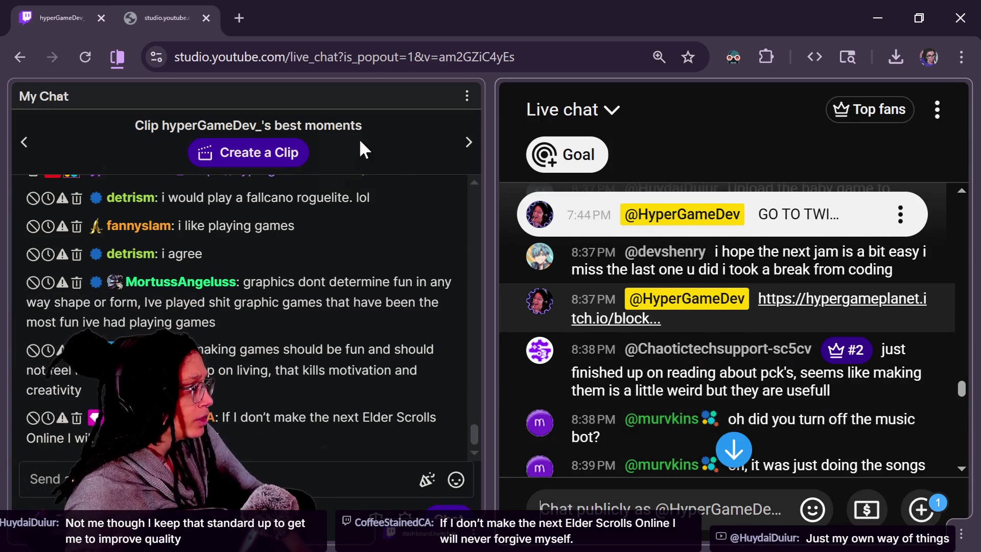
Switch from the itch.io Game-like Jam page back to the Excalidraw diagram
key("alt+Tab")
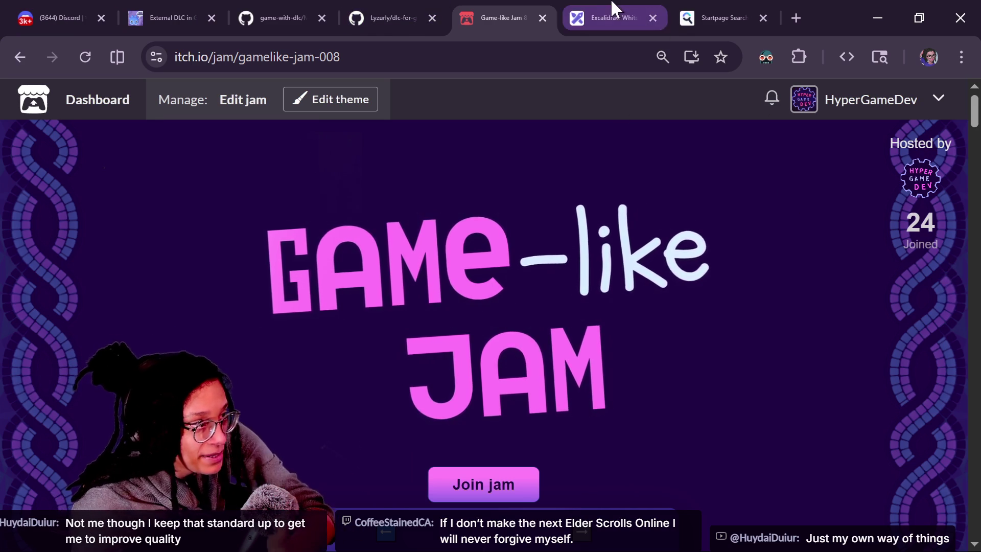
left_click(615, 10)
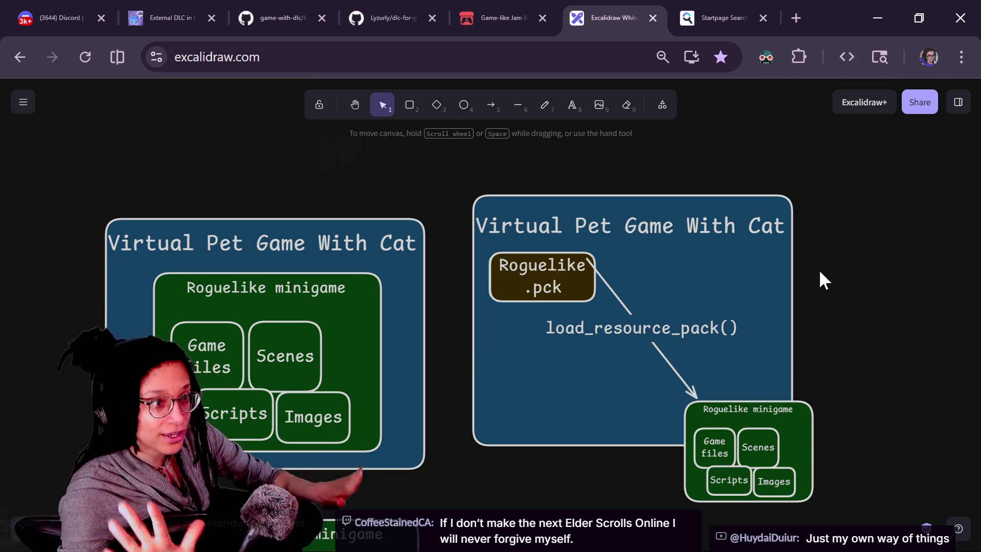
Pan the Excalidraw canvas past the MAIN SCENE diagrams to the All Game Like Jams table
scroll(697, 210, "down", 3)
scroll(696, 210, "right", 3)
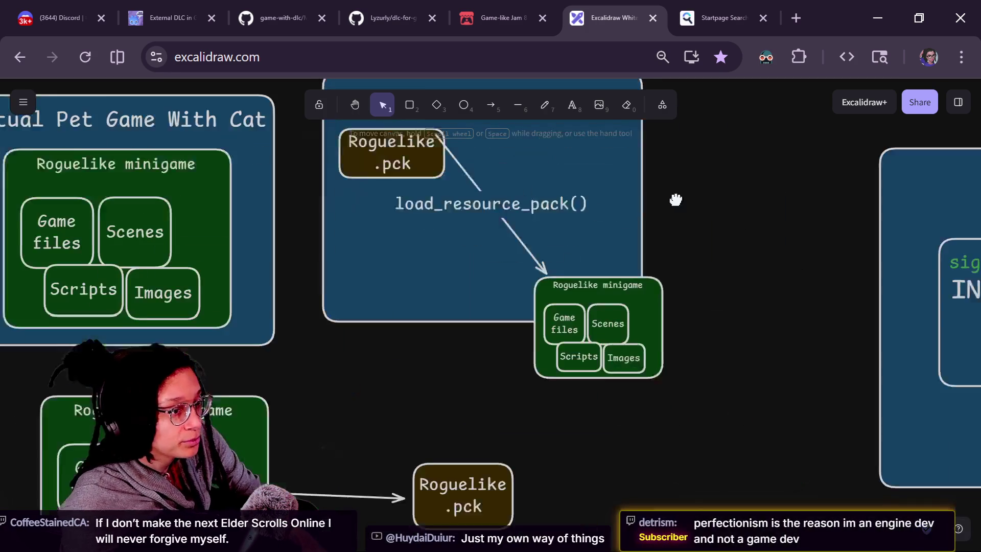
scroll(685, 305, "down", 3)
scroll(686, 305, "down", 6)
scroll(685, 306, "right", 4)
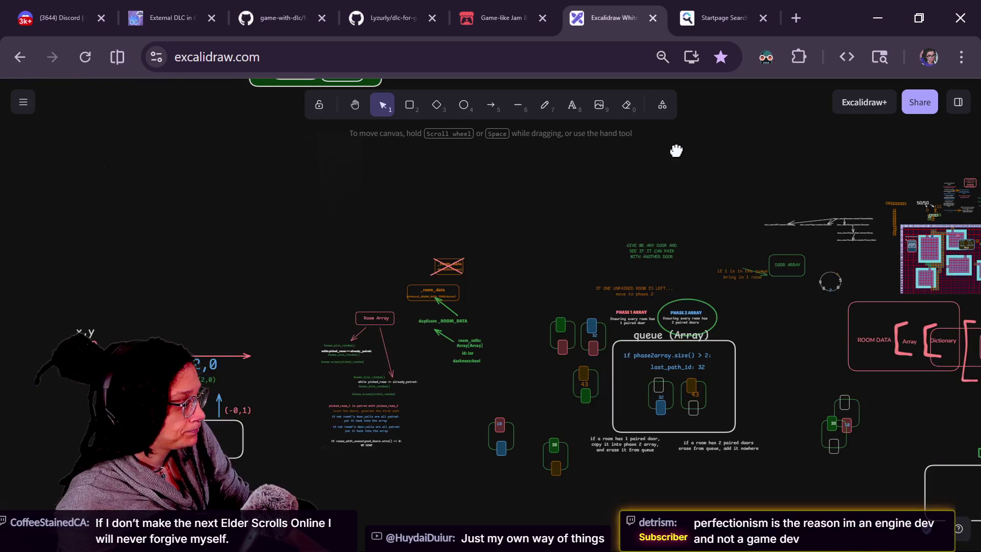
scroll(436, 138, "right", 5)
scroll(436, 138, "down", 1)
mouse_move(383, 154)
left_mouse_down()
mouse_move(373, 157)
mouse_move(392, 191)
mouse_move(597, 484)
mouse_move(370, 548)
left_mouse_up()
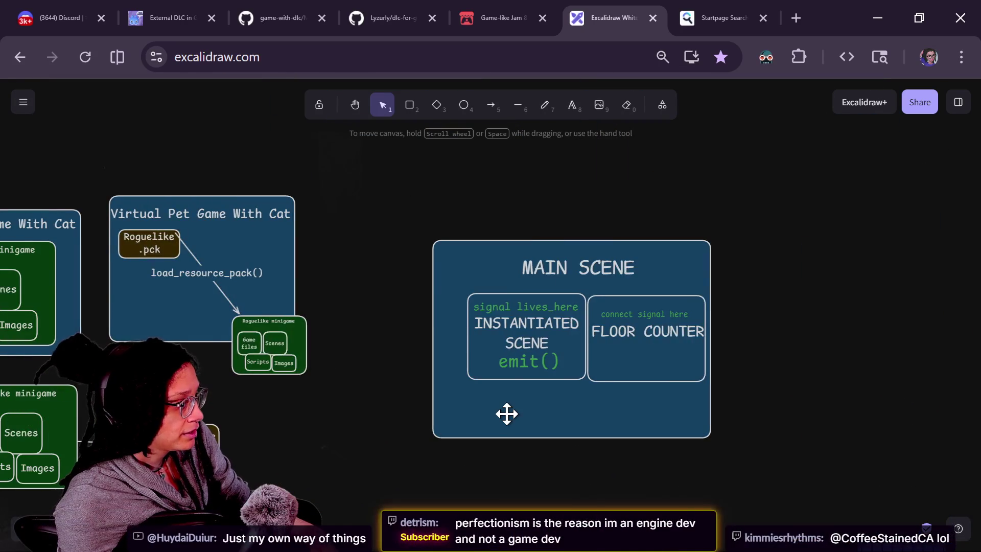
scroll(506, 412, "down", 10, "ctrl")
scroll(537, 409, "down", 3)
scroll(537, 409, "right", 3)
scroll(628, 324, "up", 10, "ctrl")
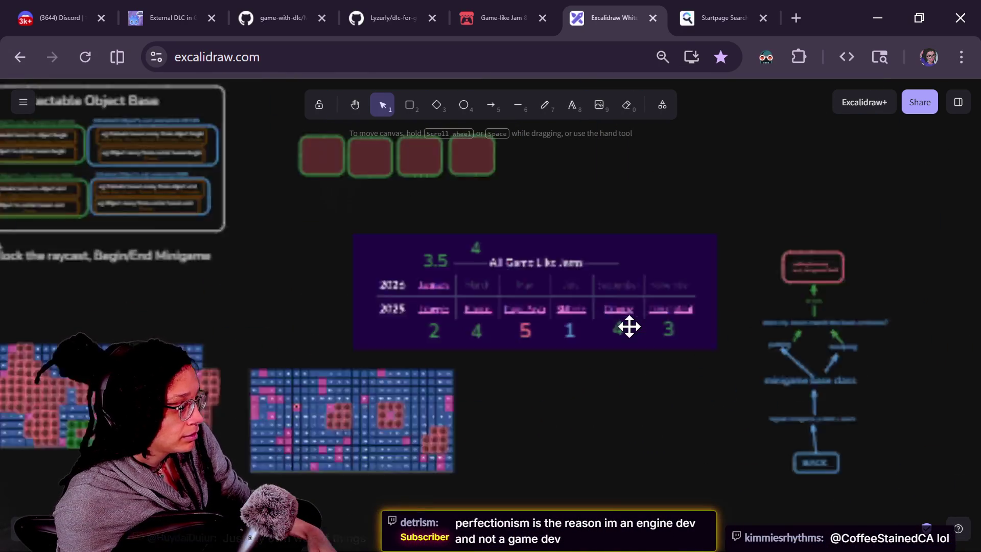
scroll(629, 324, "down", 4, "ctrl")
left_click_drag(624, 403, 664, 410)
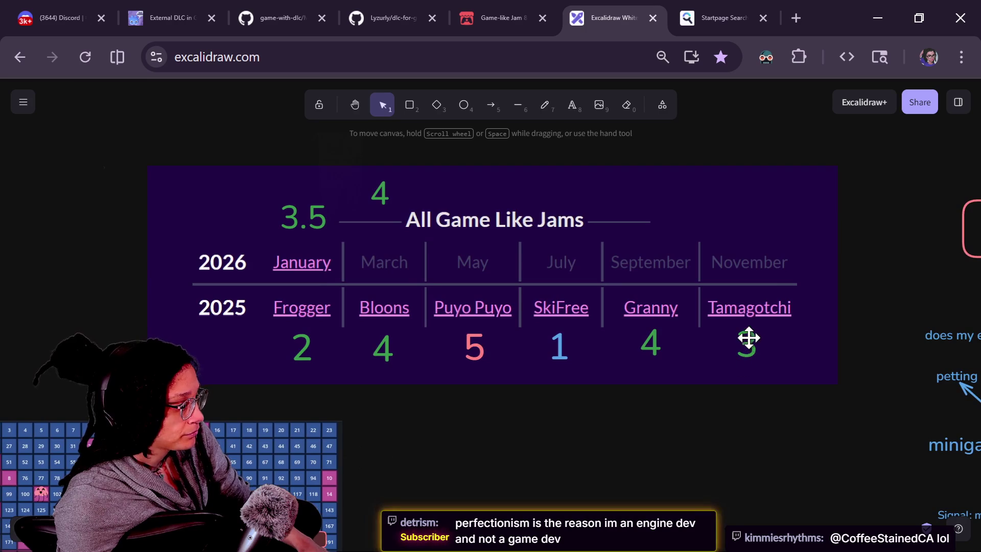
scroll(653, 409, "up", 1, "ctrl")
Undo the accidental moves so the pink 5 stays under Puyo Puyo
left_click_drag(450, 340, 462, 368)
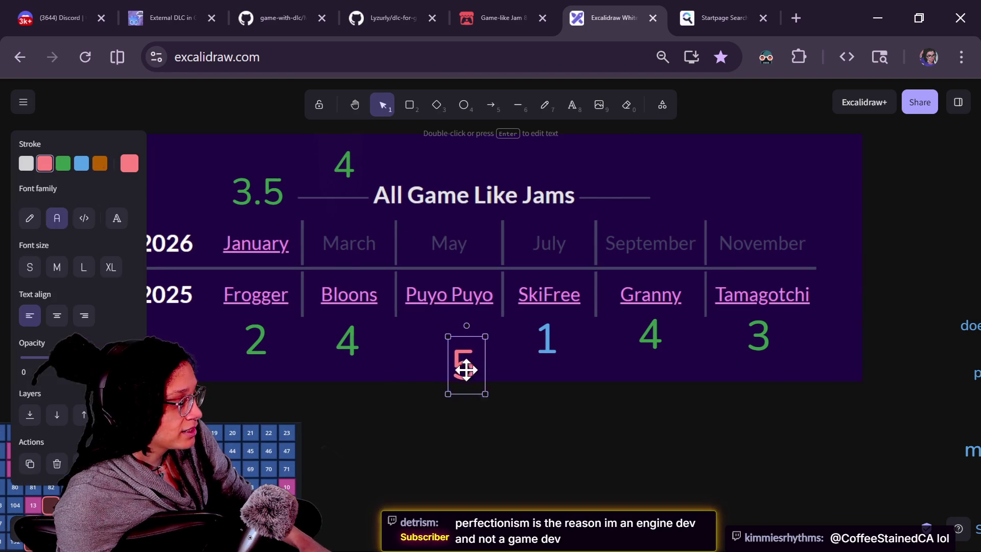
left_click_drag(396, 330, 325, 376)
key("ctrl+z")
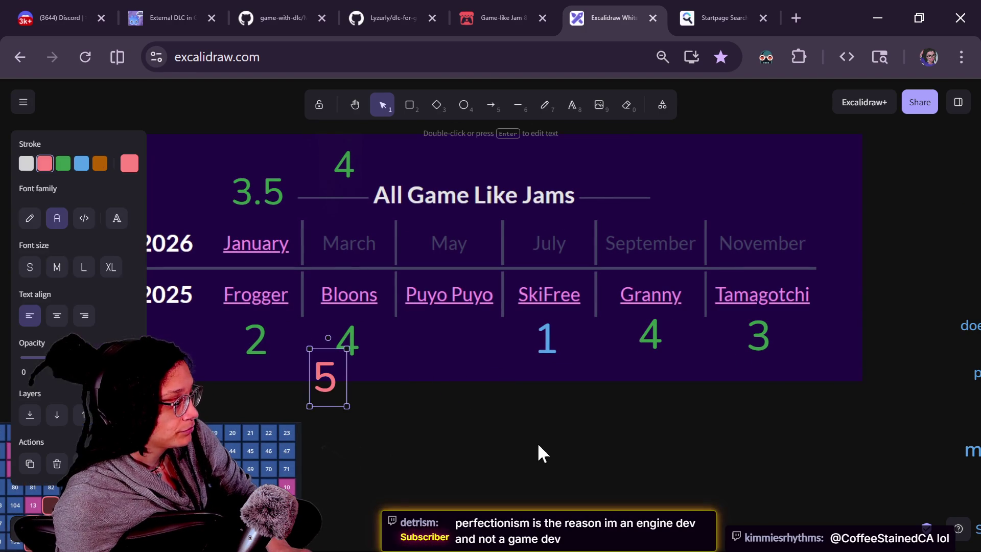
key("ctrl+z")
mouse_move(484, 444)
left_mouse_down()
mouse_move(543, 454)
mouse_move(549, 474)
left_mouse_up()
left_click(513, 372)
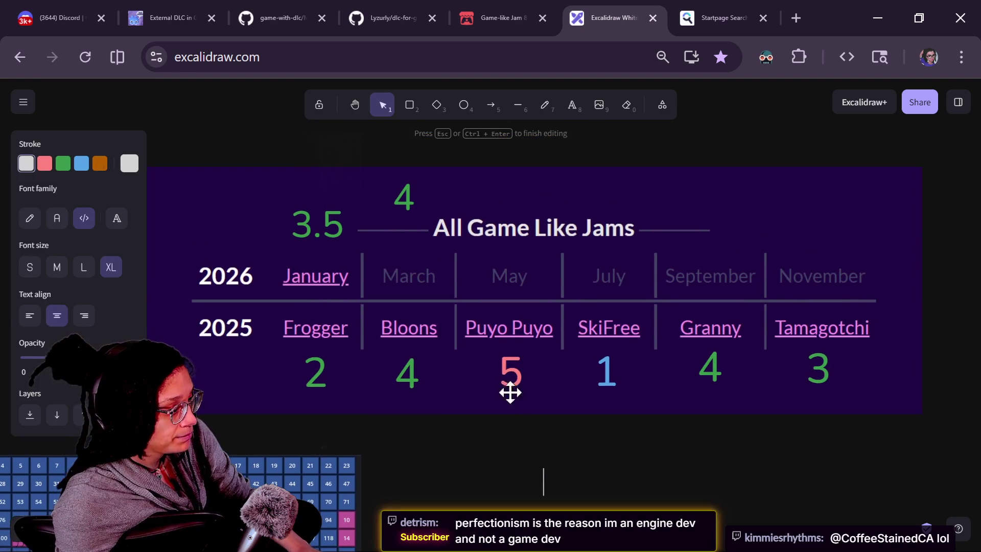
Move the blue 1 below the score row and set the green 4 beside the 3.5
left_click(602, 377)
left_click_drag(601, 377, 570, 415)
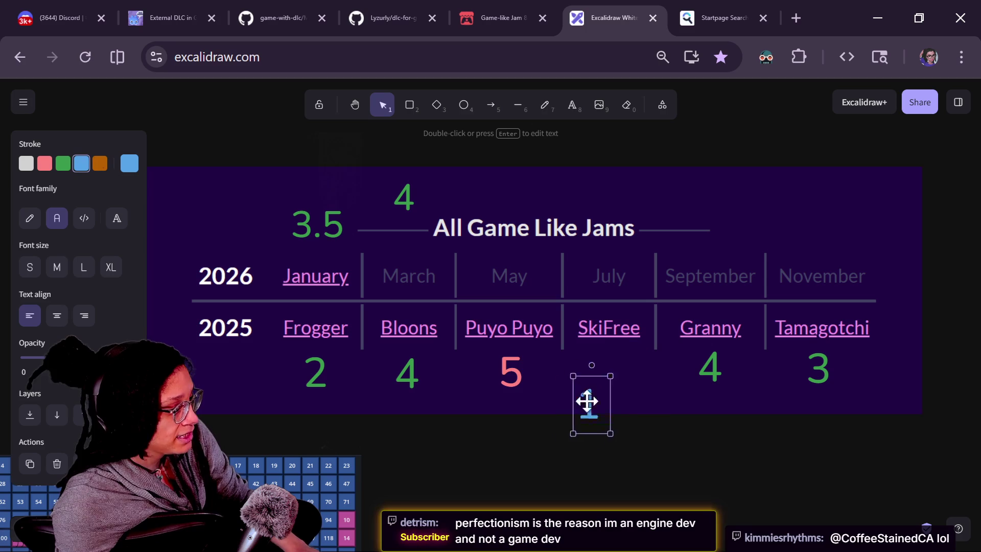
left_click_drag(388, 472, 480, 515)
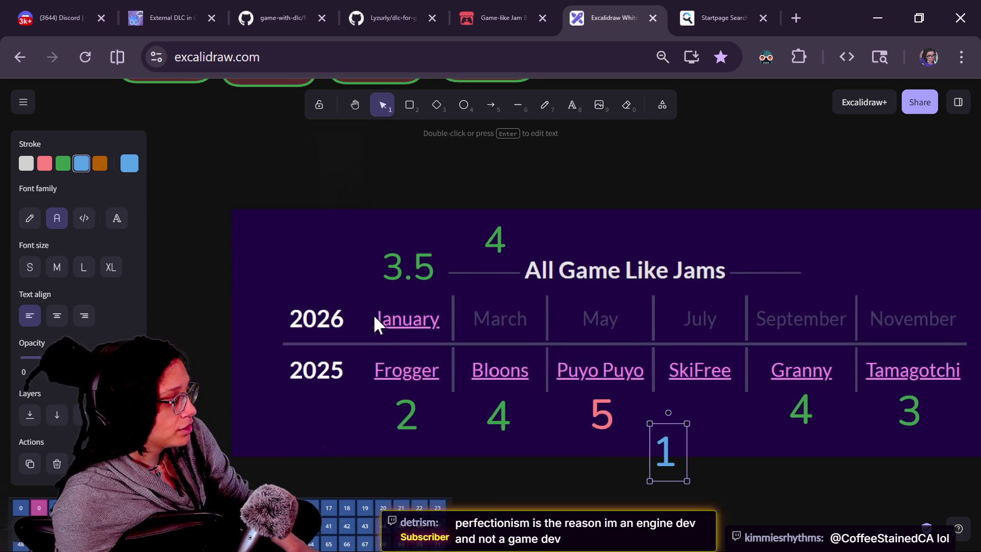
left_click_drag(412, 278, 430, 294)
key("ctrl+z")
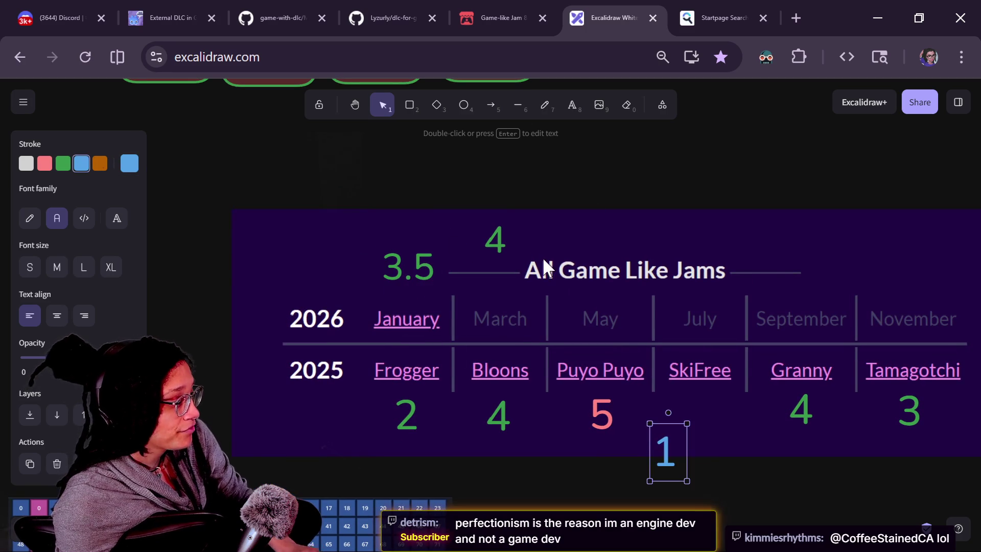
mouse_move(498, 241)
left_mouse_down()
mouse_move(445, 259)
mouse_move(482, 268)
left_mouse_up()
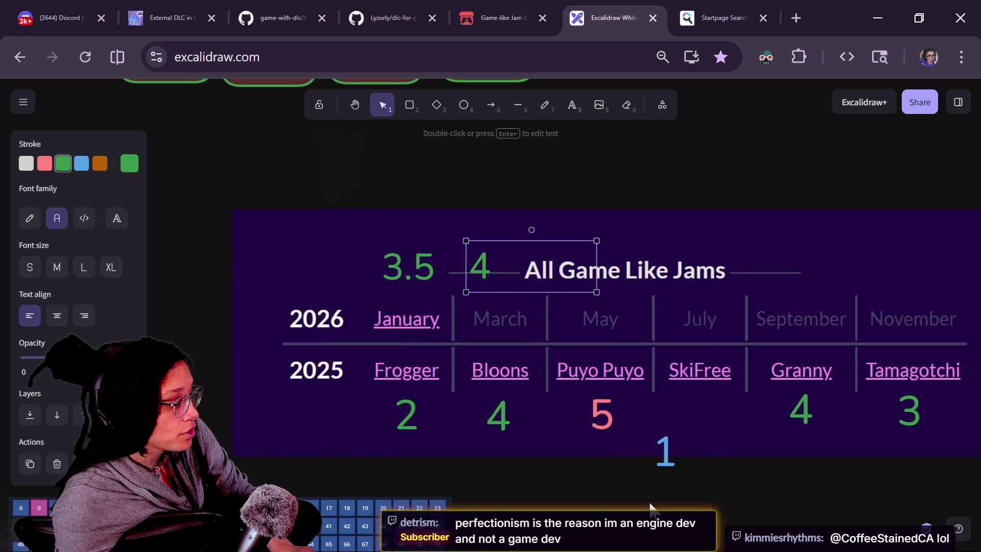
Move the blue 1 back up under SkiFree
left_click(668, 450)
mouse_move(668, 450)
left_mouse_down()
mouse_move(695, 401)
mouse_move(699, 410)
left_mouse_up()
left_click(480, 271)
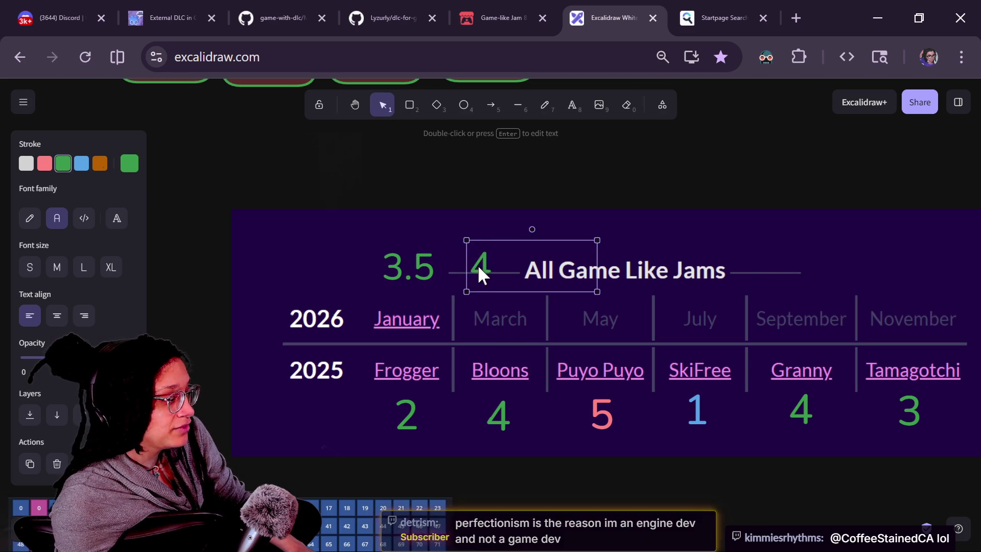
Retype the green 4 rating as 3.5 and move it above the title line
double_click(479, 268)
key("Right")
type(".")
key("BackSpace")
key("BackSpace")
type("3,")
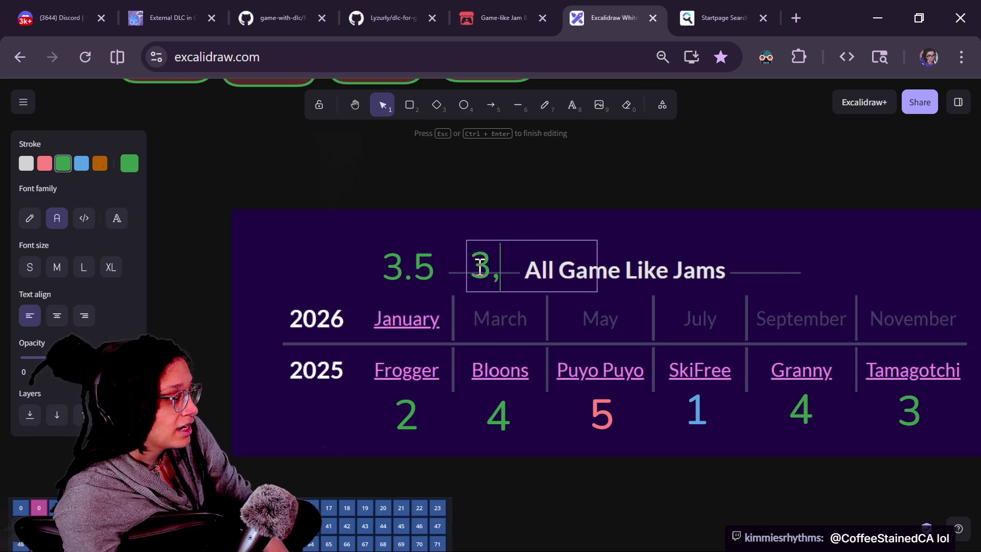
type("5")
left_click(467, 320)
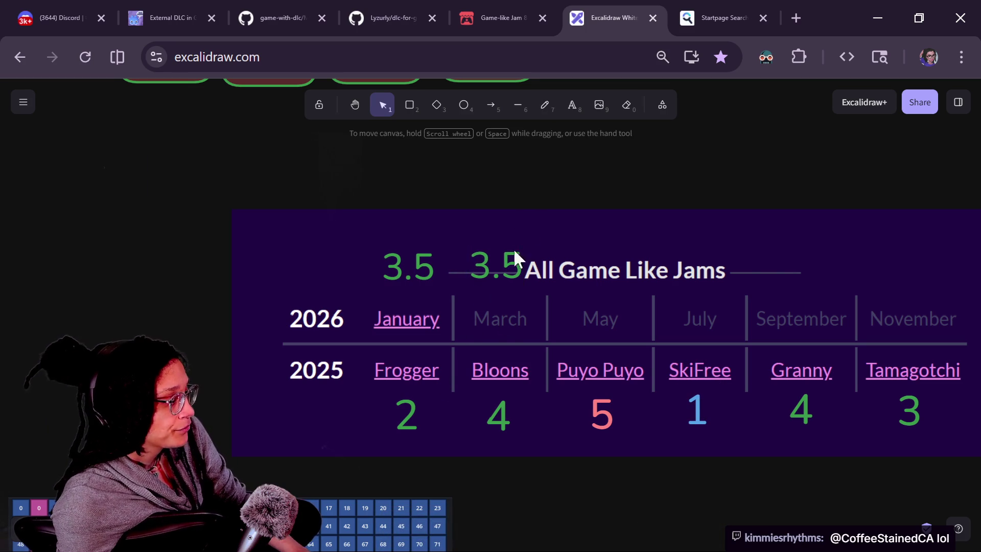
left_click_drag(503, 256, 502, 236)
Compare the two 3.5 ratings and raise the upper one slightly
left_click(435, 267)
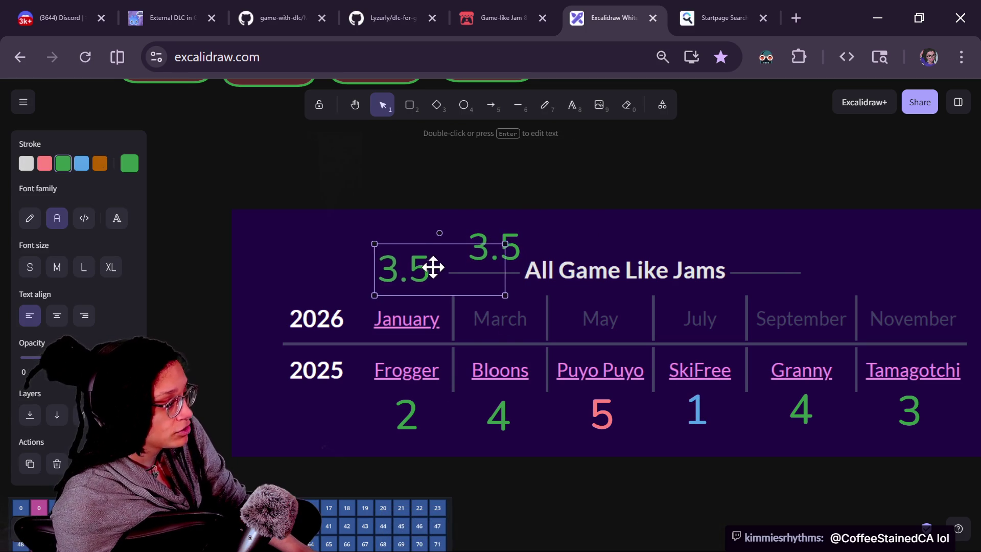
left_click(510, 246)
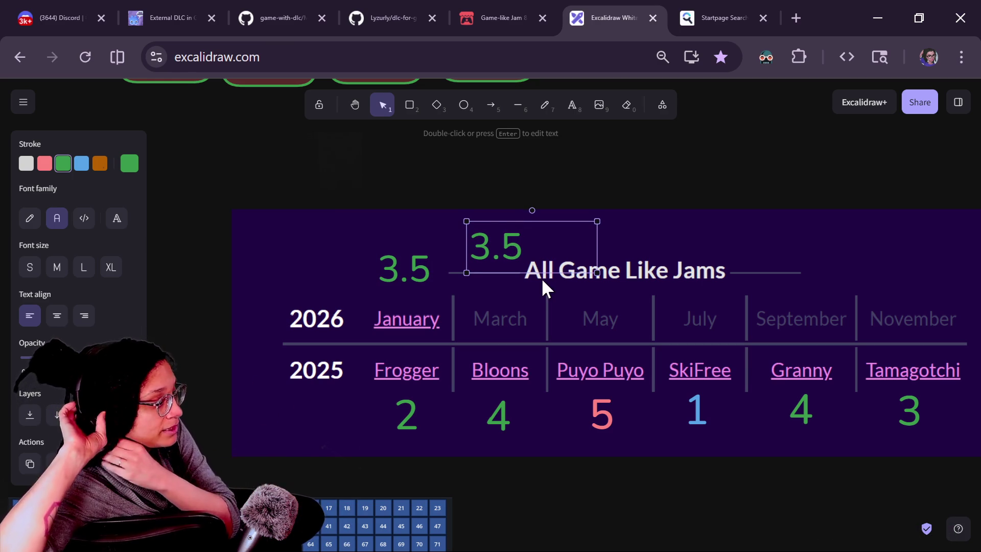
left_click(391, 270)
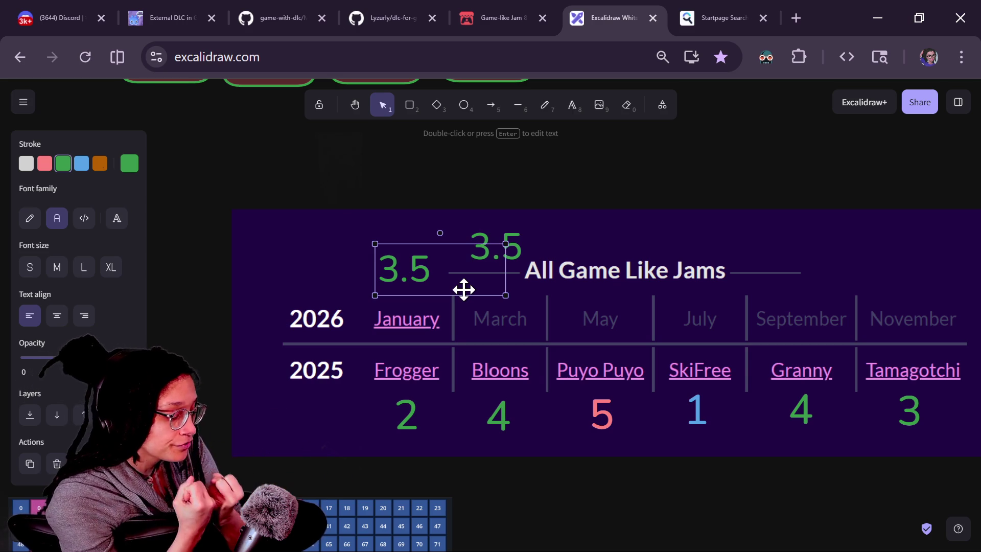
left_click(521, 232)
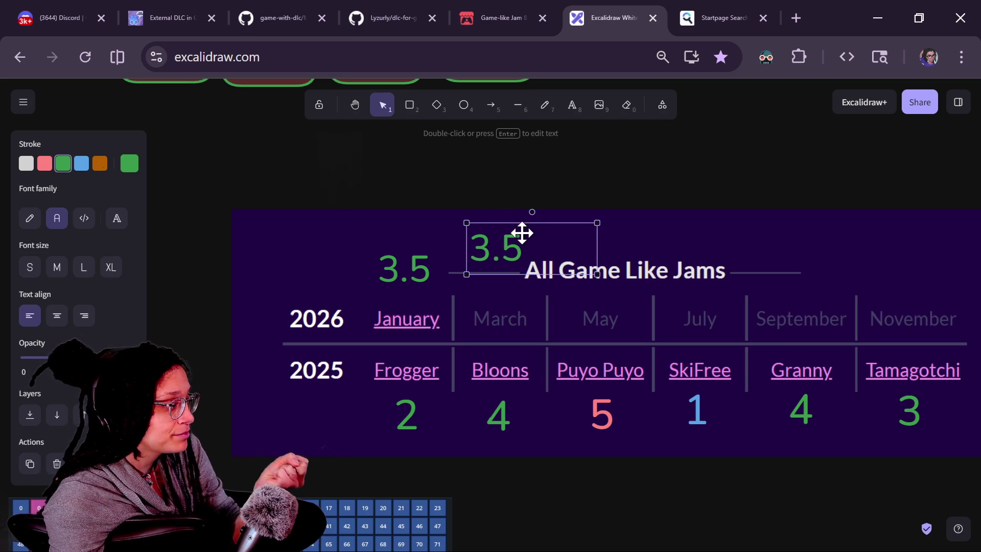
left_click_drag(523, 234, 524, 227)
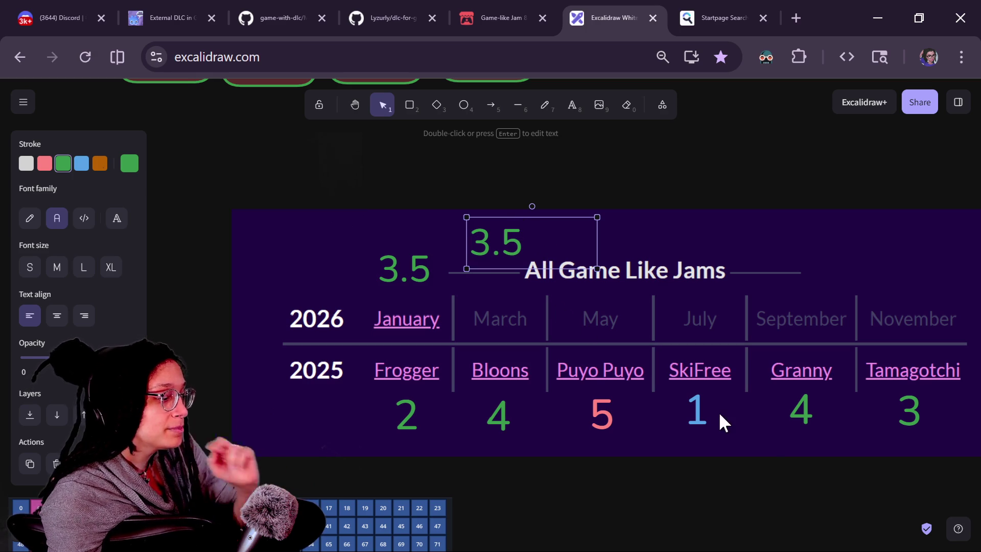
scroll(763, 462, "right", 1)
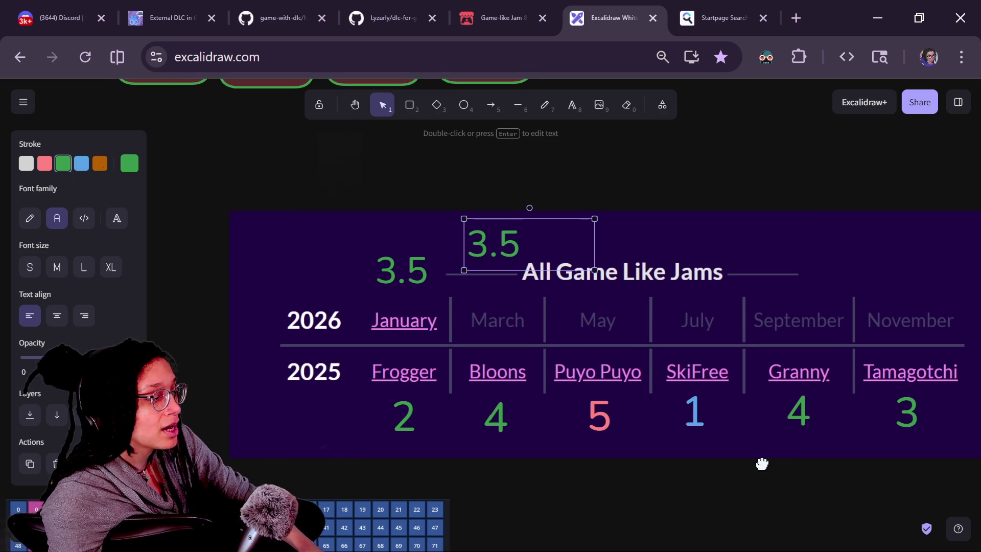
Append -4 to the upper rating so it reads 3.5-4
double_click(478, 257)
left_click(504, 251)
type("-4")
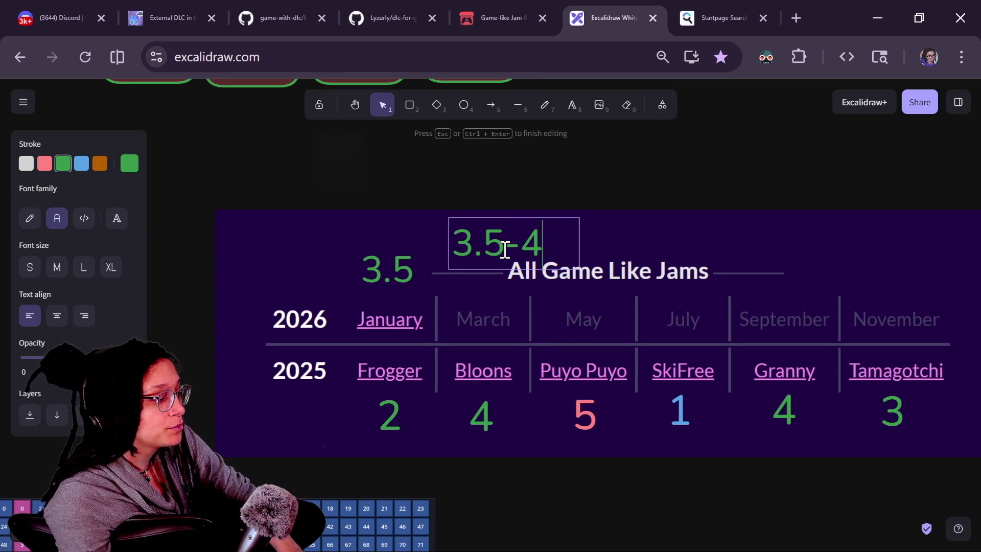
left_click(536, 443)
left_click_drag(776, 458, 755, 459)
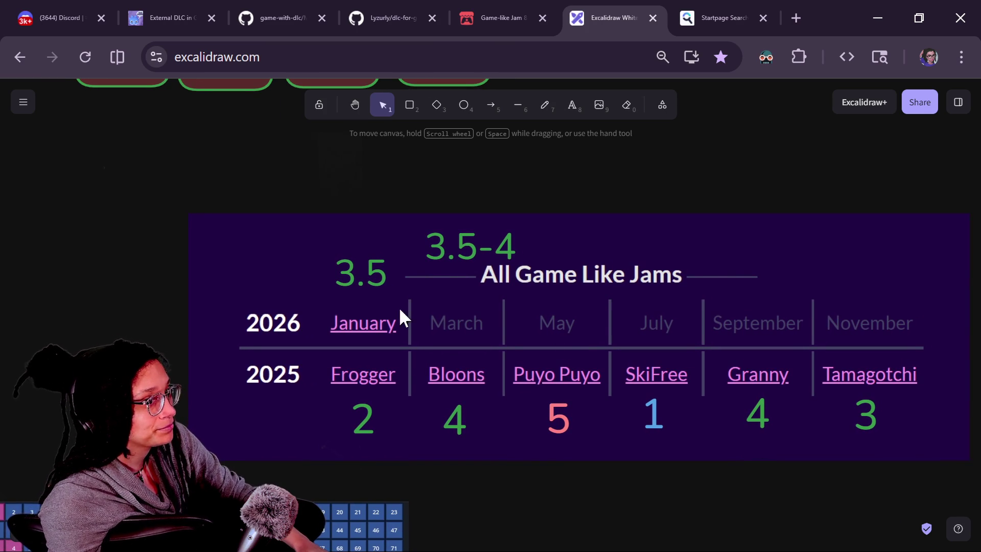
key("alt+Tab")
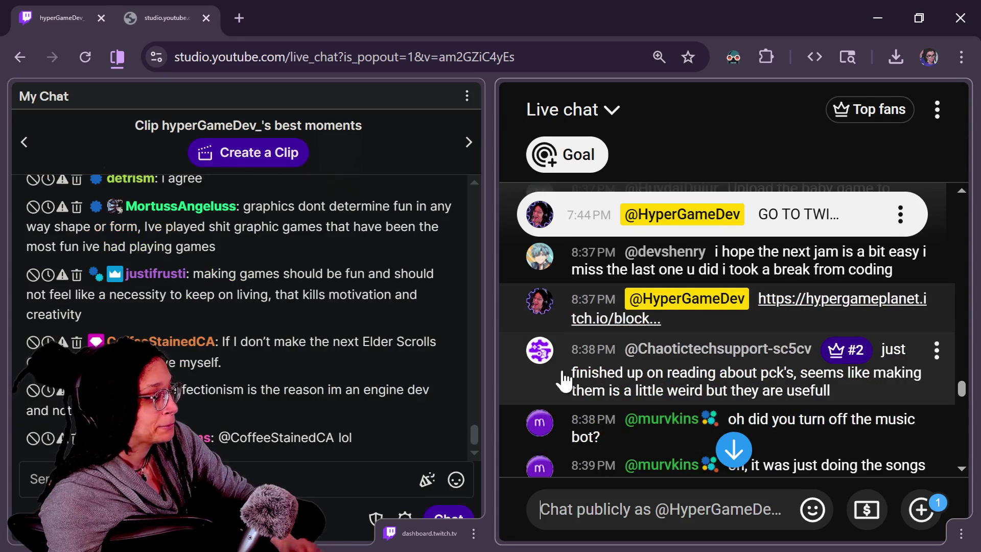
Scroll the YouTube live chat down to newer messages
scroll(966, 392, "down", 1)
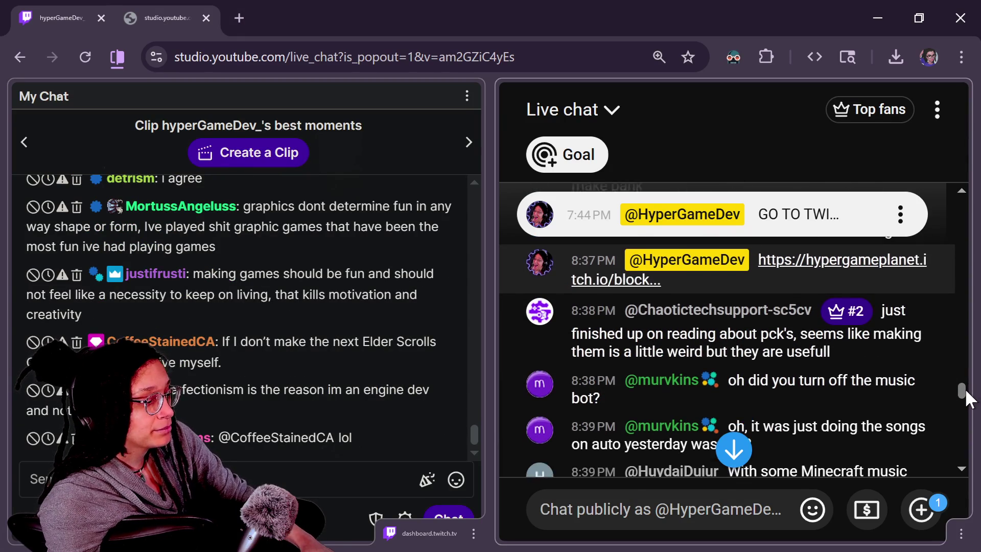
left_click_drag(965, 388, 965, 429)
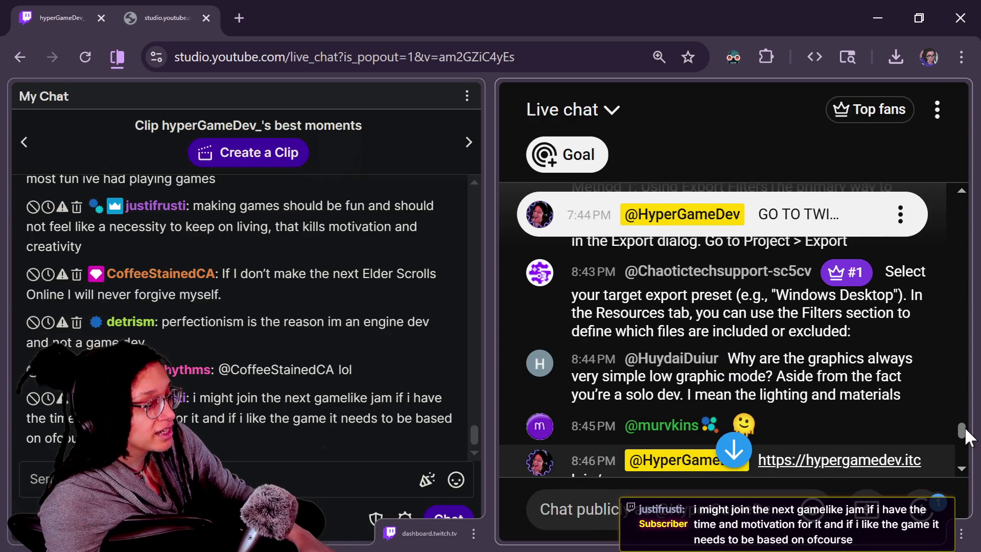
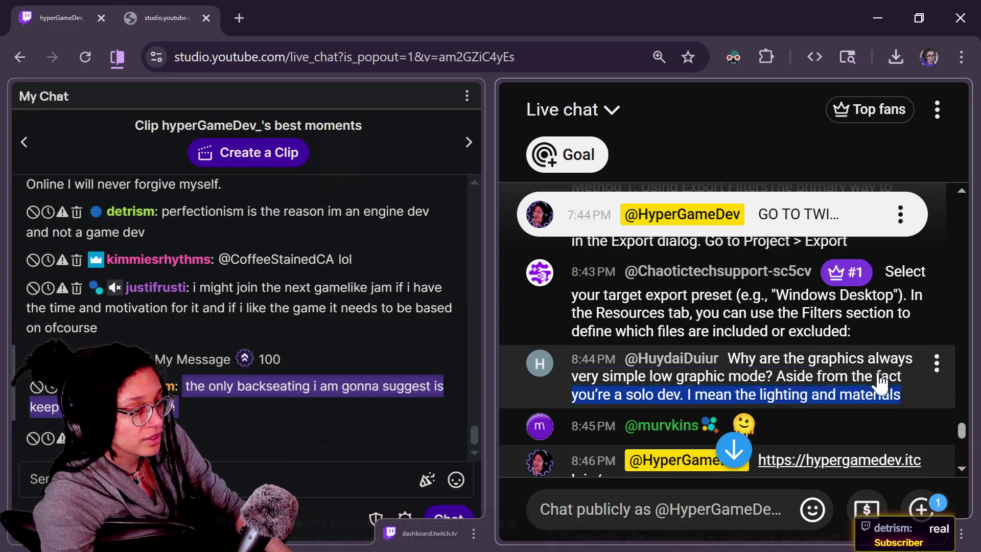
Review the 8:43–8:44 PM chat messages, briefly opening moderation actions for the 8:43 one
left_click_drag(924, 408, 694, 270)
left_click(792, 504)
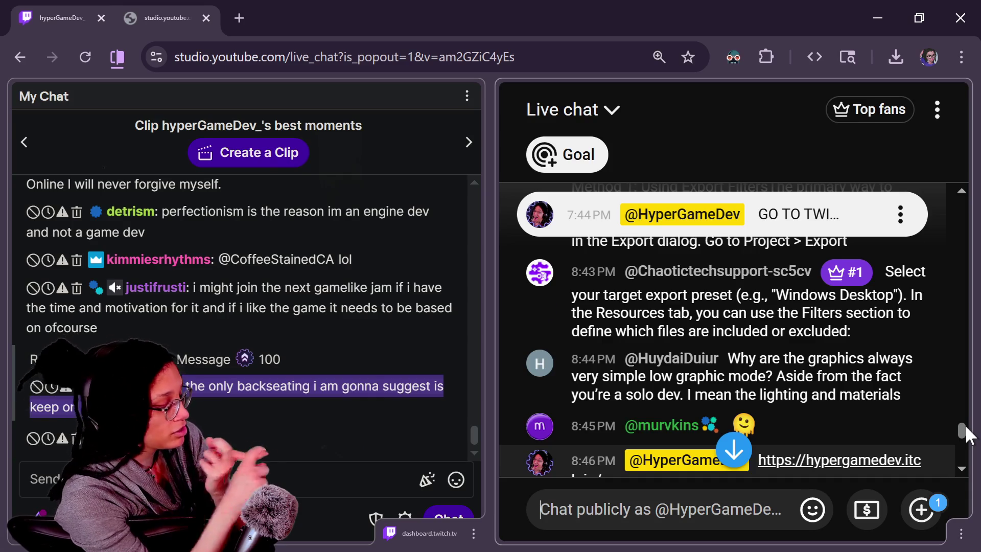
scroll(969, 433, "down", 1)
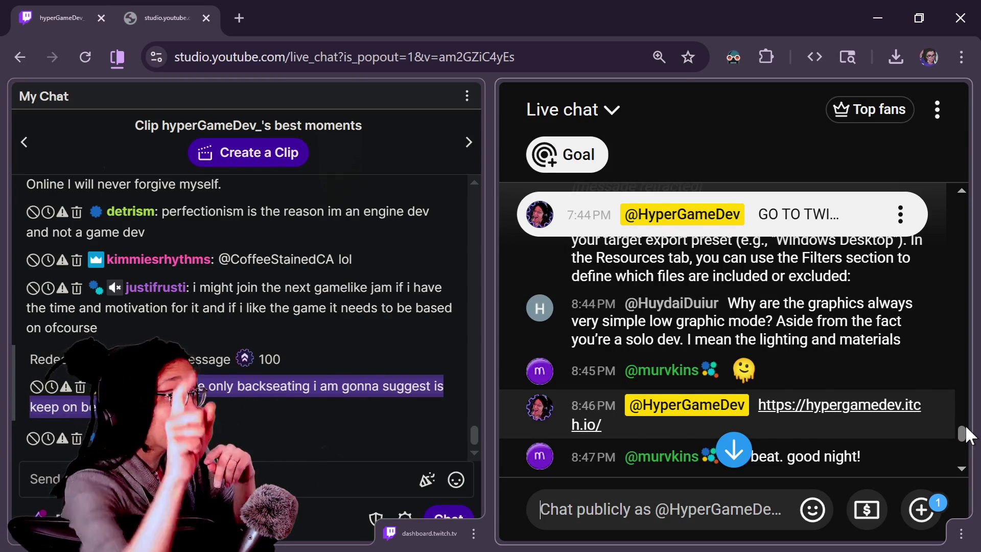
scroll(968, 434, "down", 1)
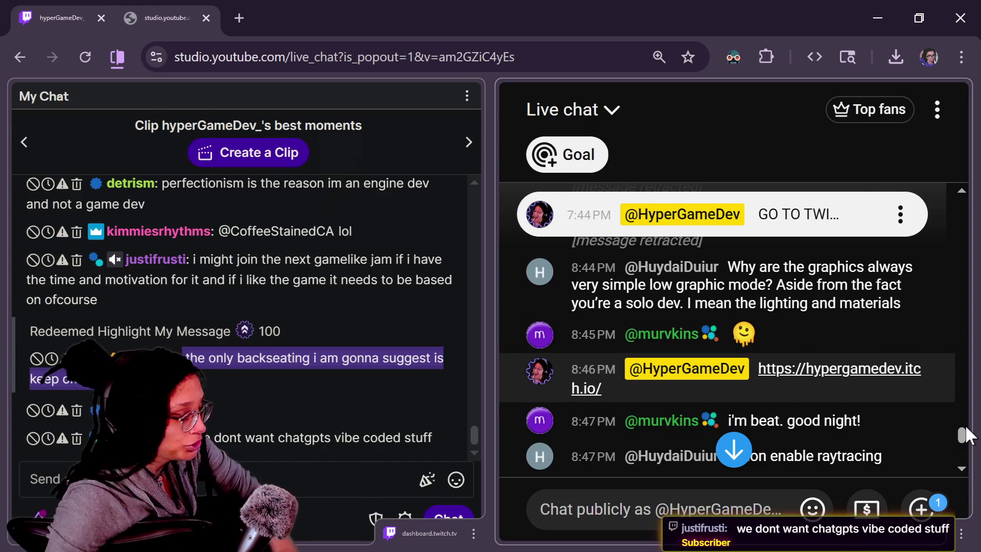
scroll(968, 434, "down", 1)
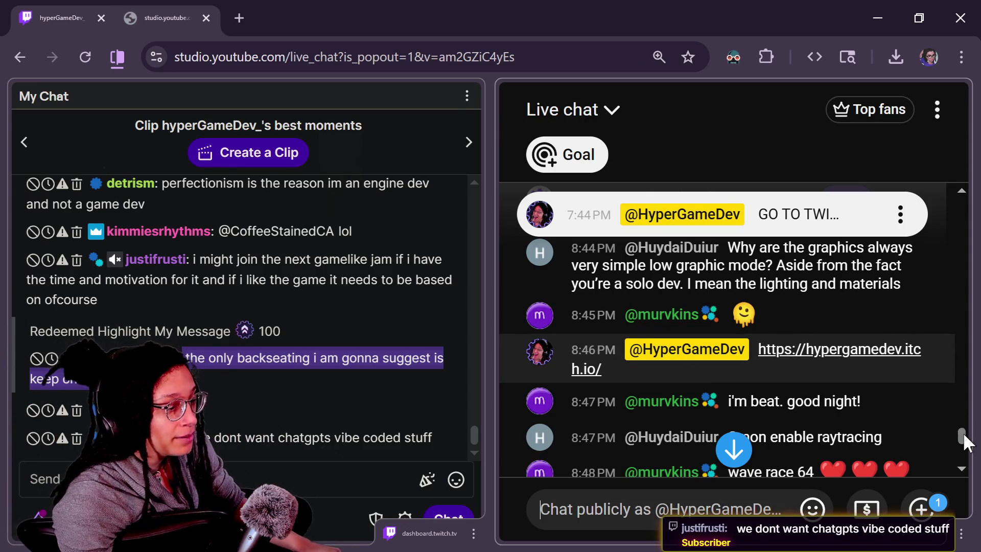
scroll(965, 431, "up", 5)
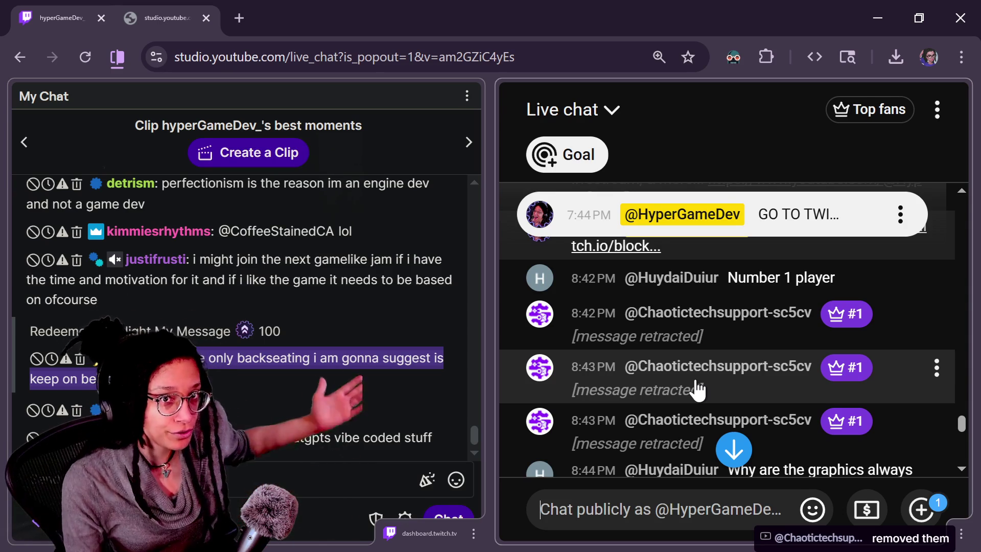
left_click(698, 390)
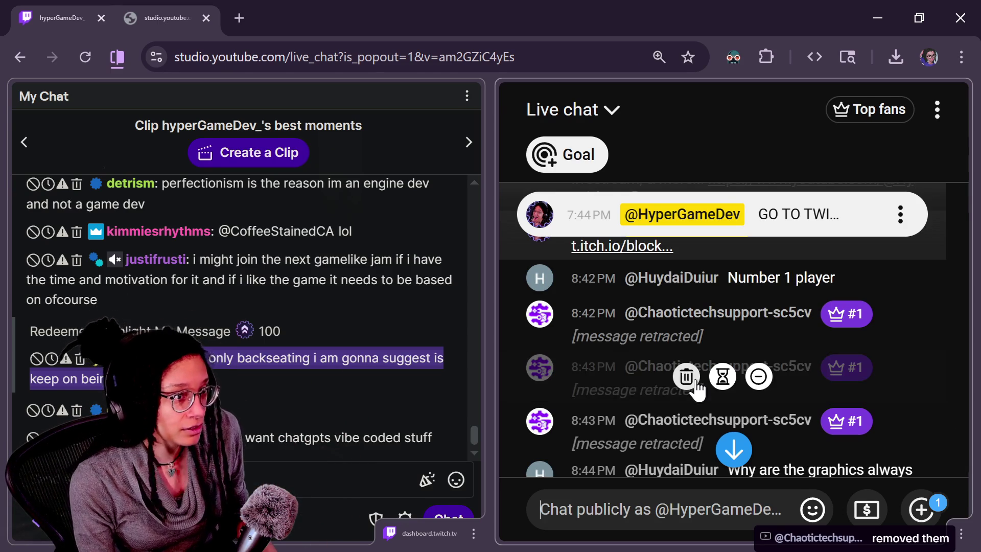
left_click(698, 389)
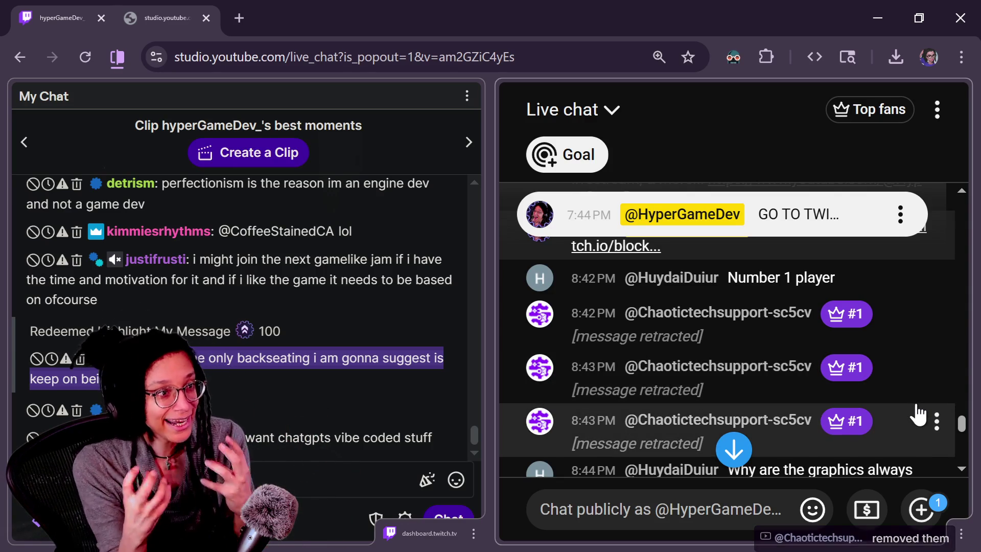
Scroll down through later chat messages and back up again
scroll(959, 422, "down", 3)
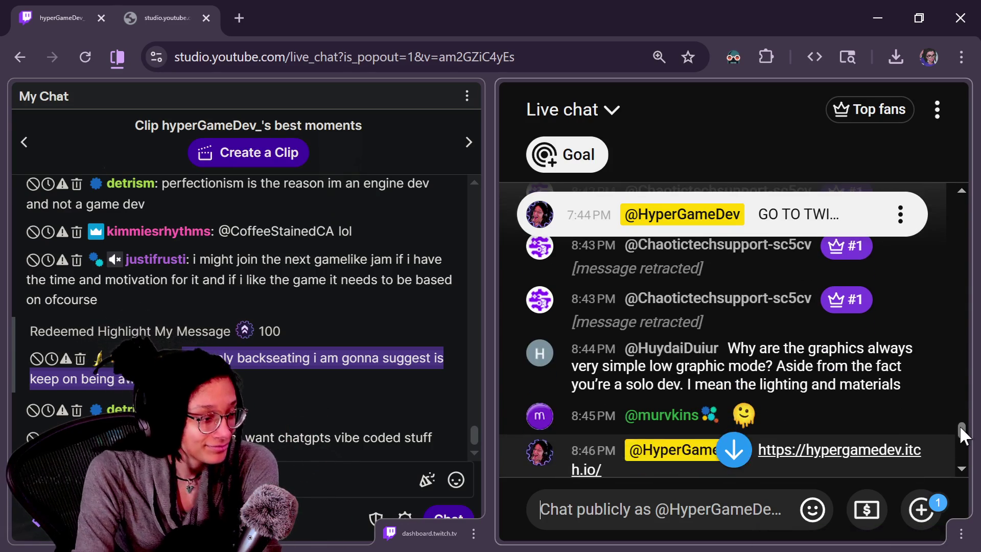
scroll(965, 431, "up", 5)
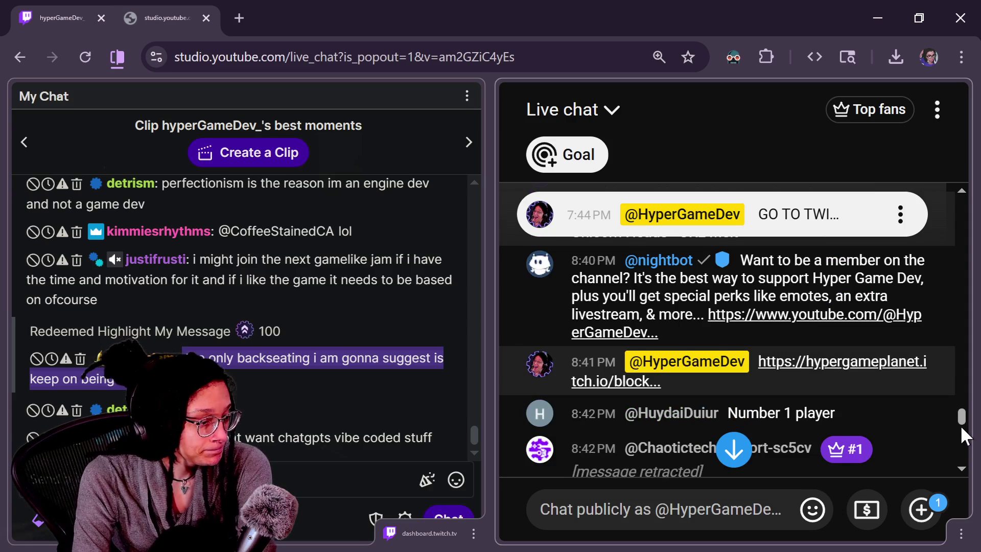
scroll(962, 434, "down", 8)
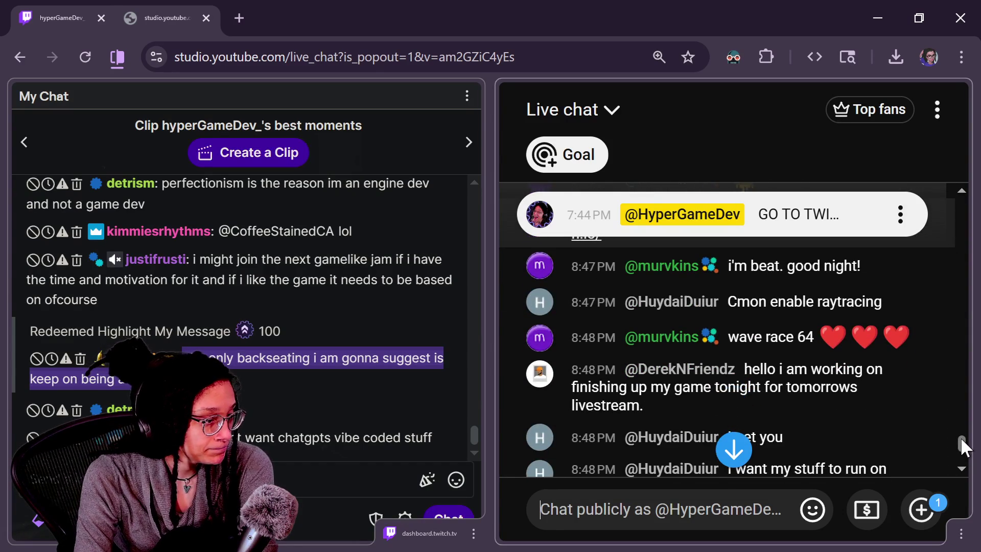
scroll(961, 437, "down", 3)
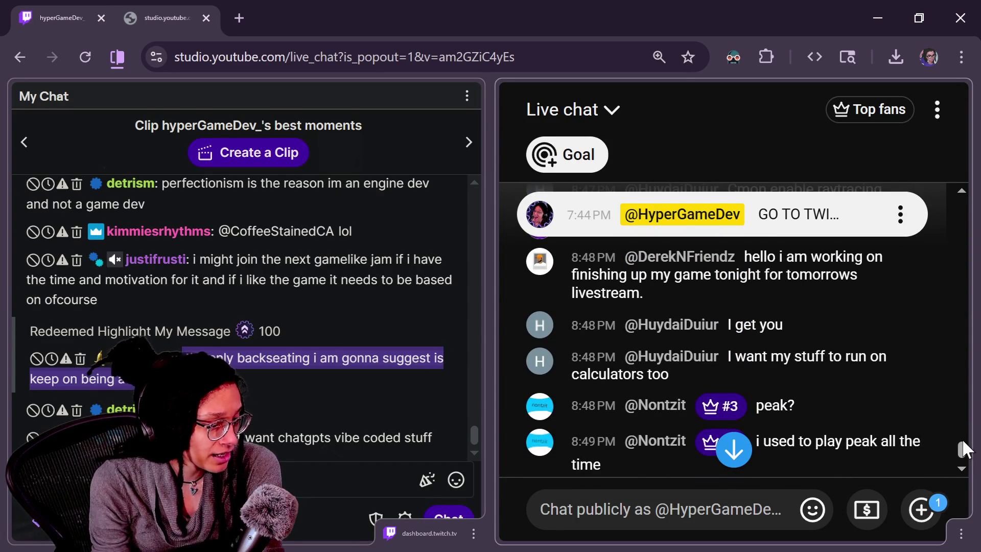
scroll(963, 442, "down", 5)
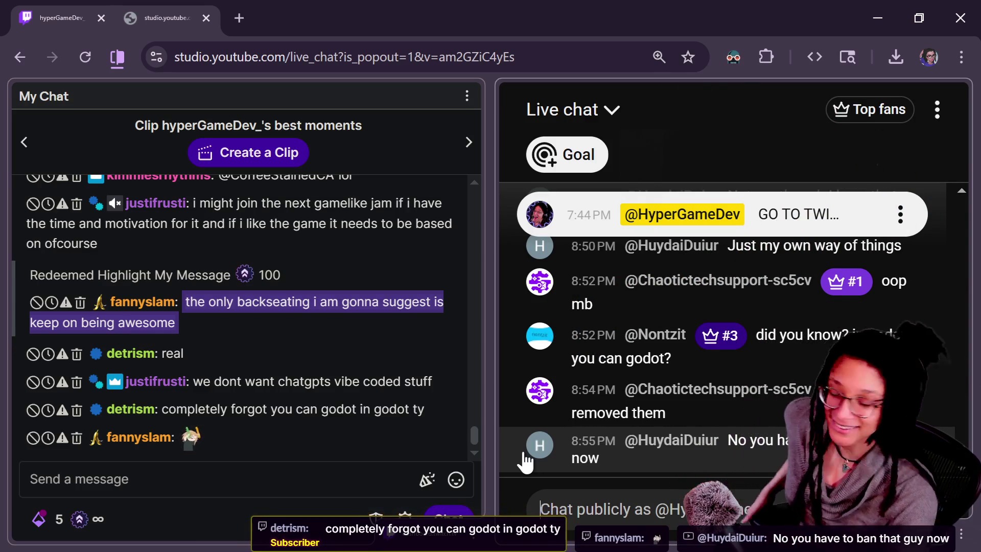
mouse_move(456, 444)
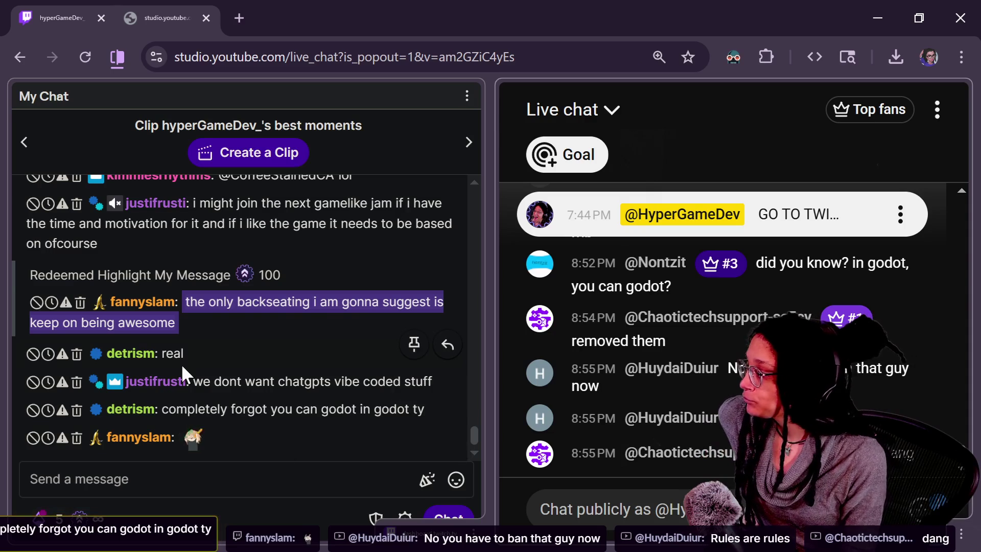
scroll(182, 364, "up", 2)
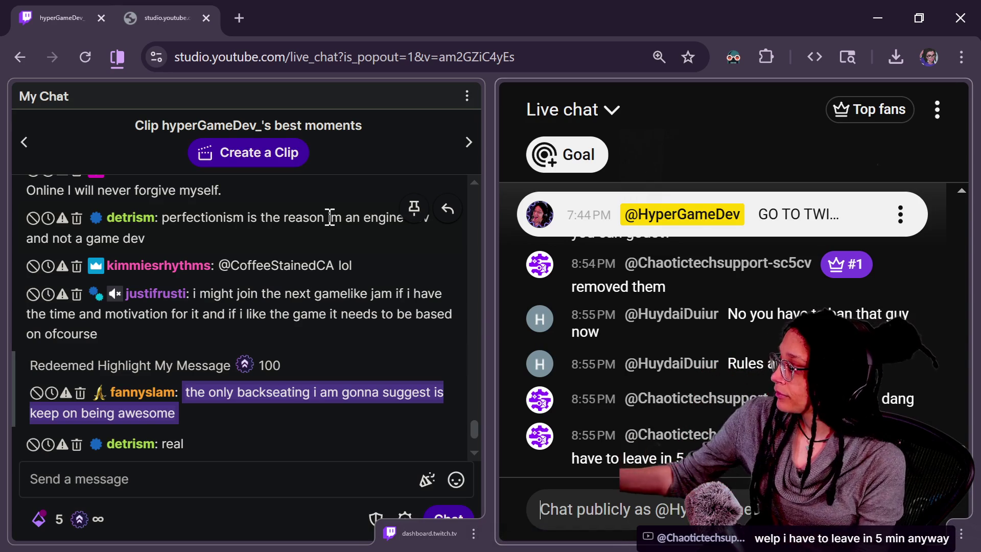
scroll(470, 432, "up", 4)
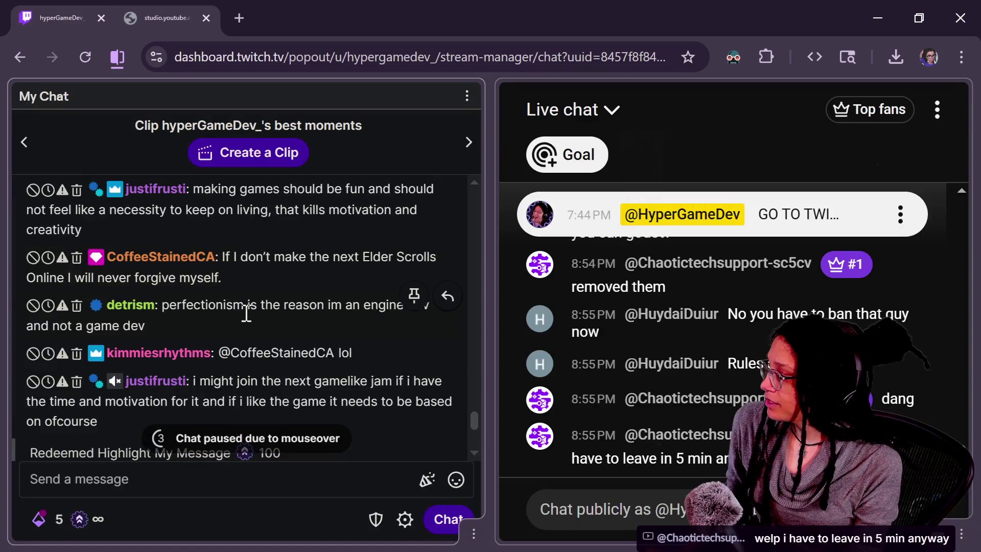
scroll(474, 434, "up", 2)
Drag through the chat history, then leave the table view for the Excalidraw board
left_click_drag(470, 428, 470, 420)
scroll(471, 423, "up", 1)
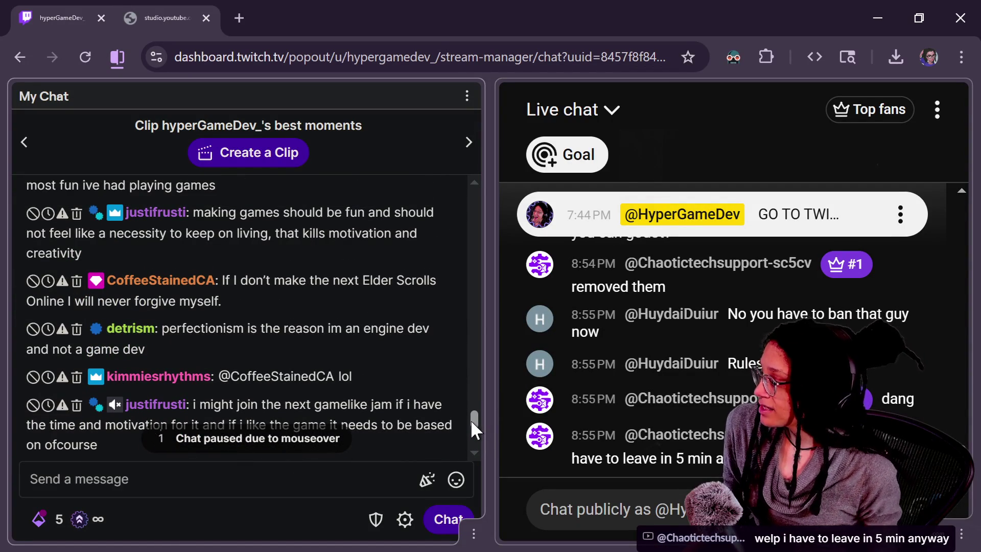
left_click_drag(471, 422, 471, 411)
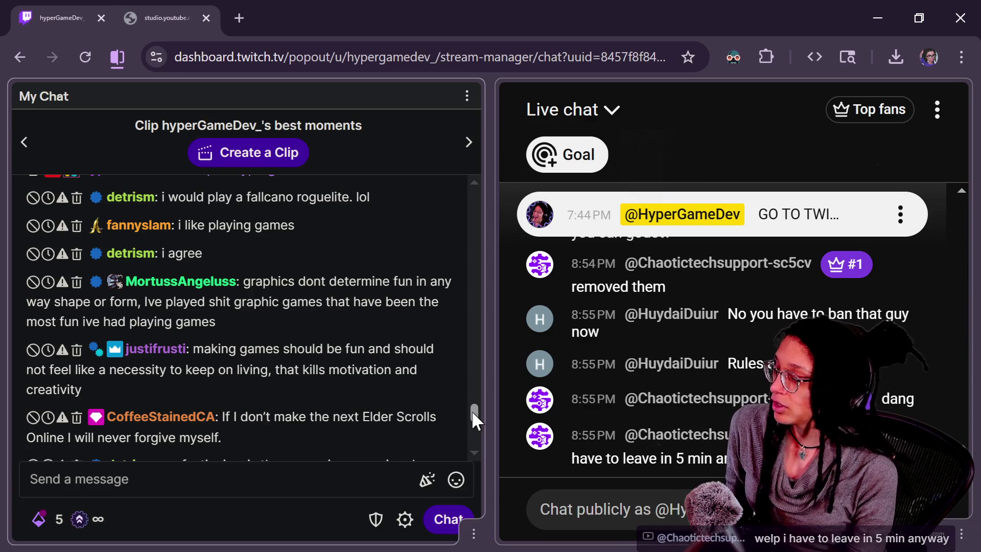
left_click_drag(471, 409, 471, 409)
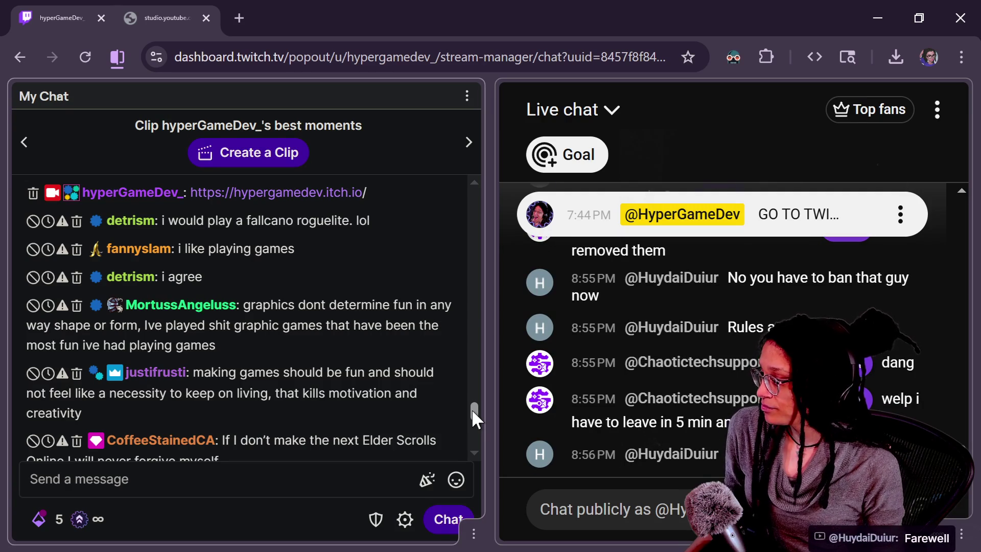
left_click_drag(471, 408, 475, 385)
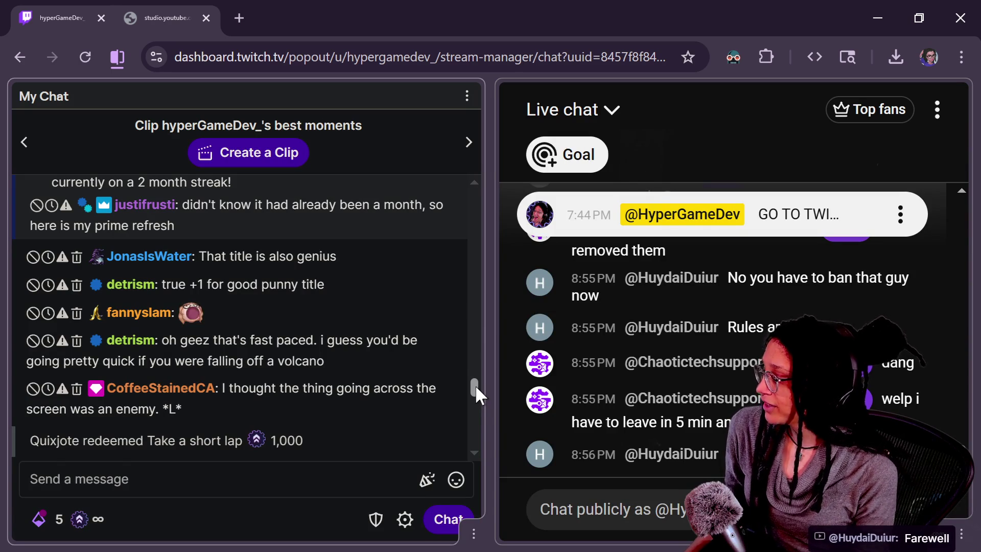
left_click_drag(475, 385, 473, 388)
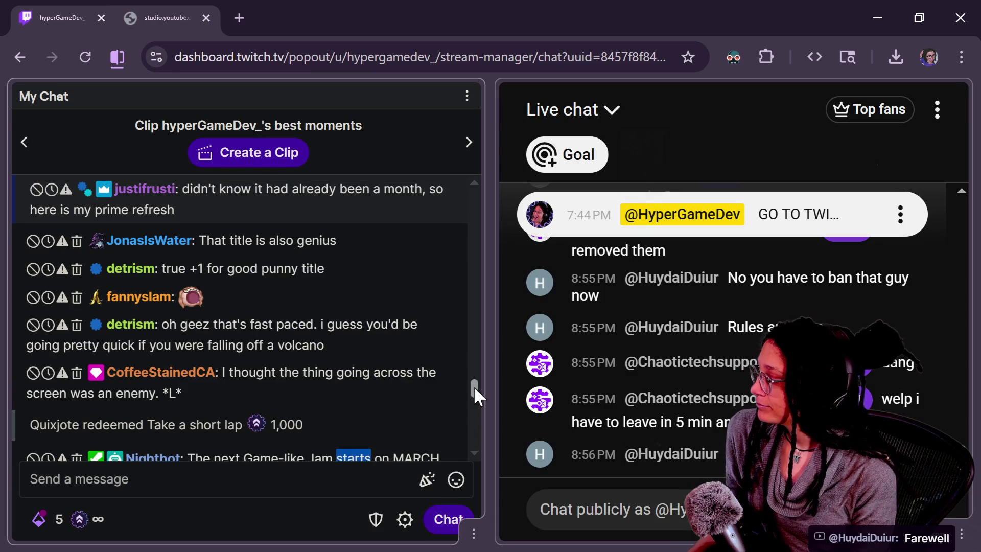
left_click_drag(474, 385, 486, 483)
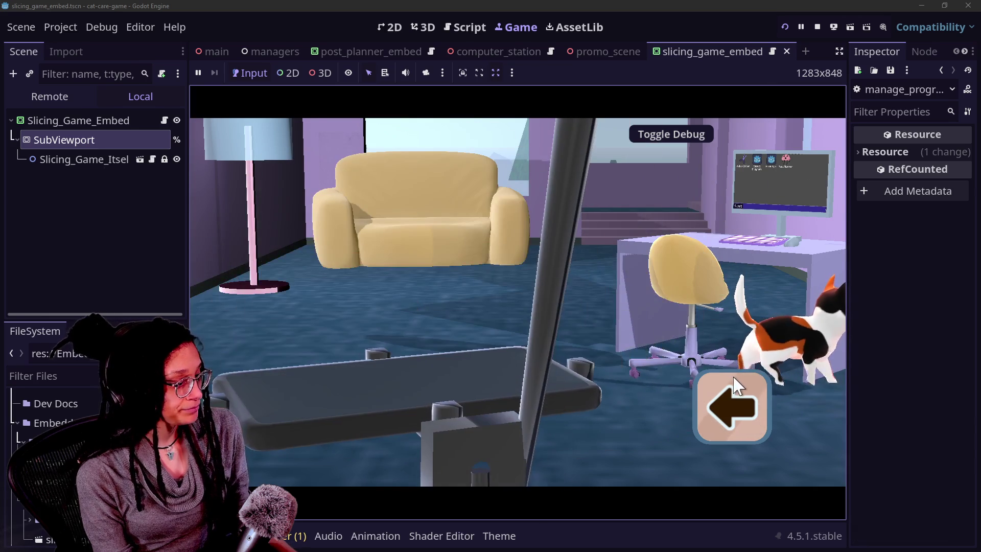
left_click(734, 386)
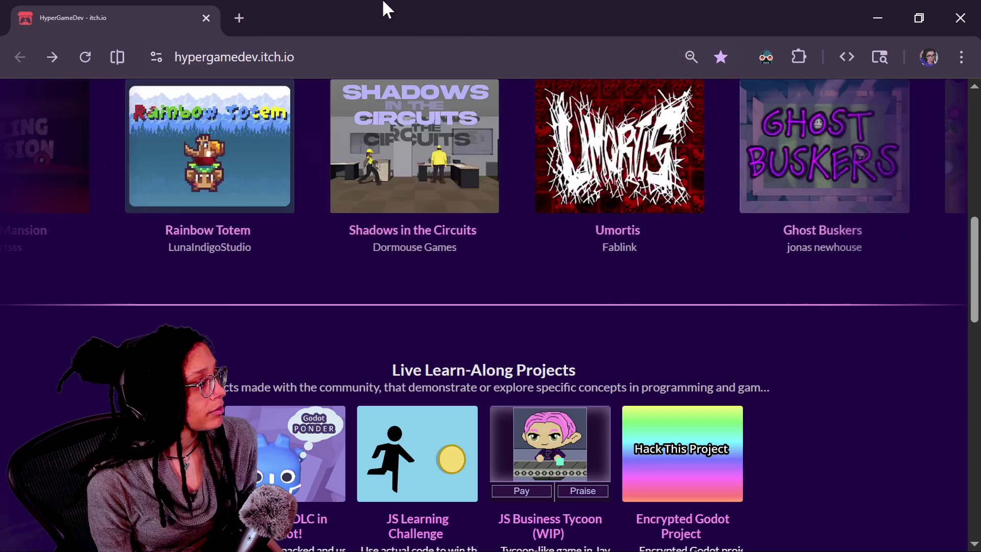
key("alt+Tab")
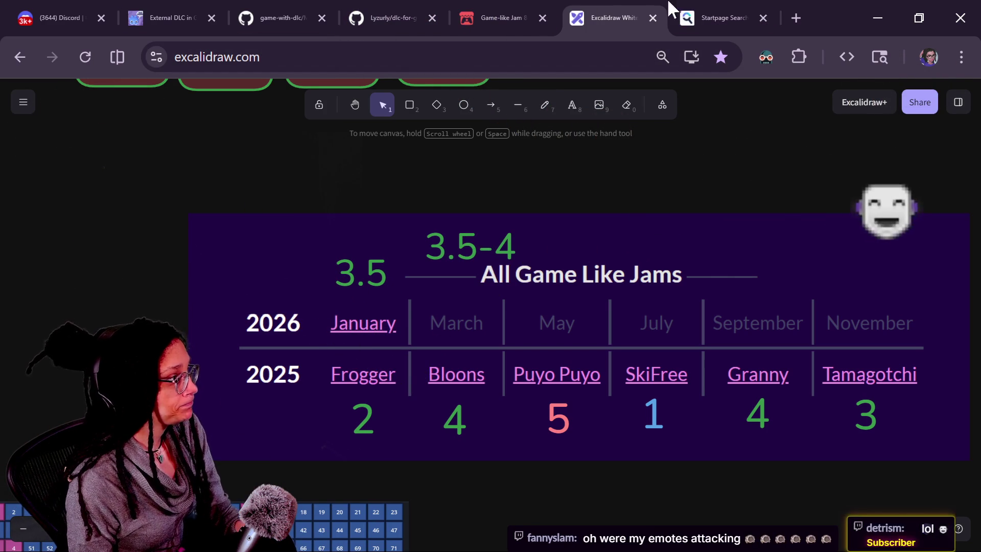
Pan and zoom the canvas onto the Virtual Pet diagrams
scroll(476, 297, "down", 3, "ctrl")
scroll(477, 297, "down", 2, "ctrl")
mouse_move(304, 315)
left_mouse_down()
mouse_move(416, 312)
mouse_move(756, 405)
left_mouse_up()
scroll(757, 405, "up", 2, "ctrl")
scroll(757, 404, "left", 8)
scroll(756, 405, "up", 3)
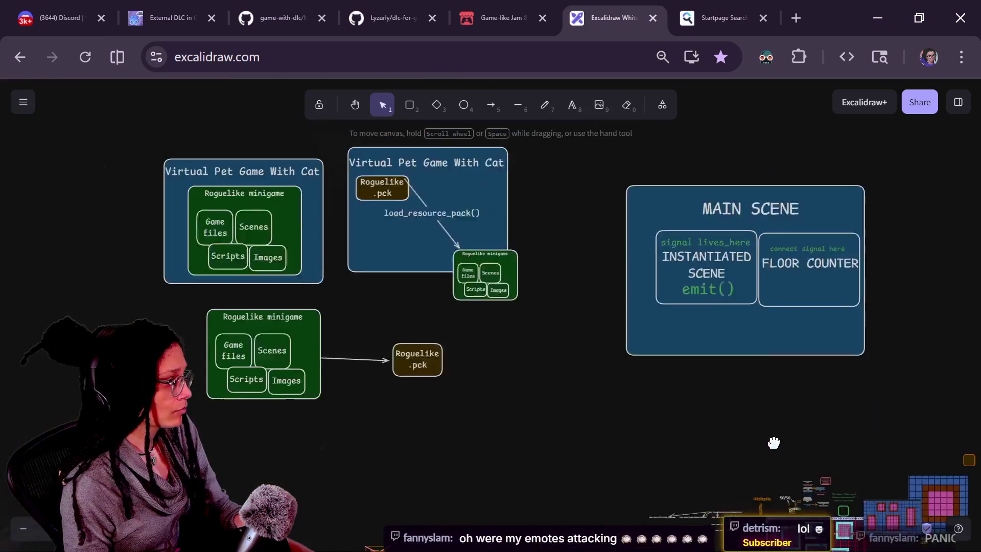
scroll(482, 295, "up", 5, "ctrl")
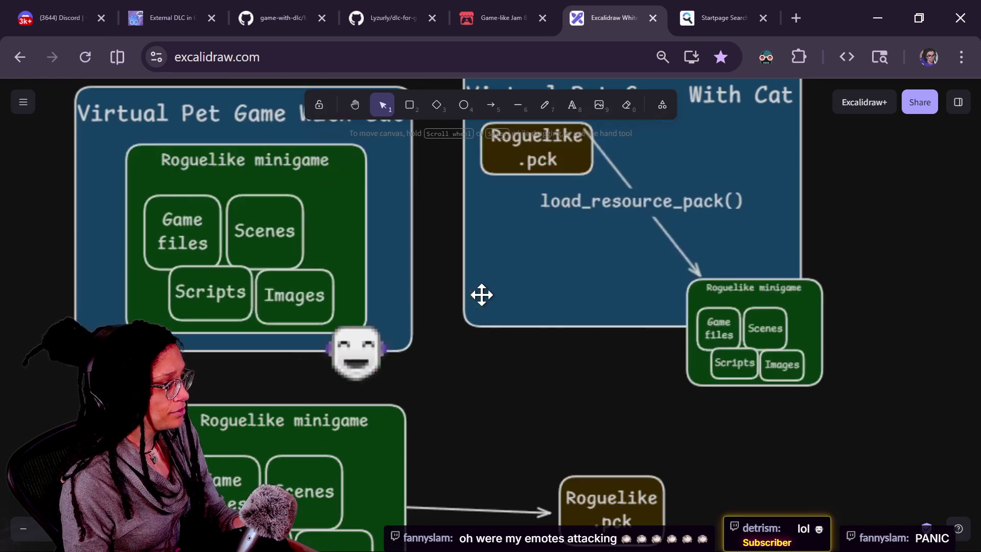
mouse_move(567, 399)
left_mouse_down()
mouse_move(714, 368)
mouse_move(808, 412)
mouse_move(800, 437)
left_mouse_up()
Fit the Roguelike minigame group inside the Virtual Pet box and nudge the box into place
mouse_move(477, 322)
left_mouse_down()
mouse_move(544, 313)
mouse_move(438, 274)
mouse_move(455, 291)
mouse_move(527, 280)
mouse_move(459, 254)
mouse_move(679, 338)
mouse_move(466, 419)
mouse_move(454, 452)
left_mouse_up()
mouse_move(460, 247)
left_mouse_down()
mouse_move(390, 302)
mouse_move(488, 188)
mouse_move(452, 237)
left_mouse_up()
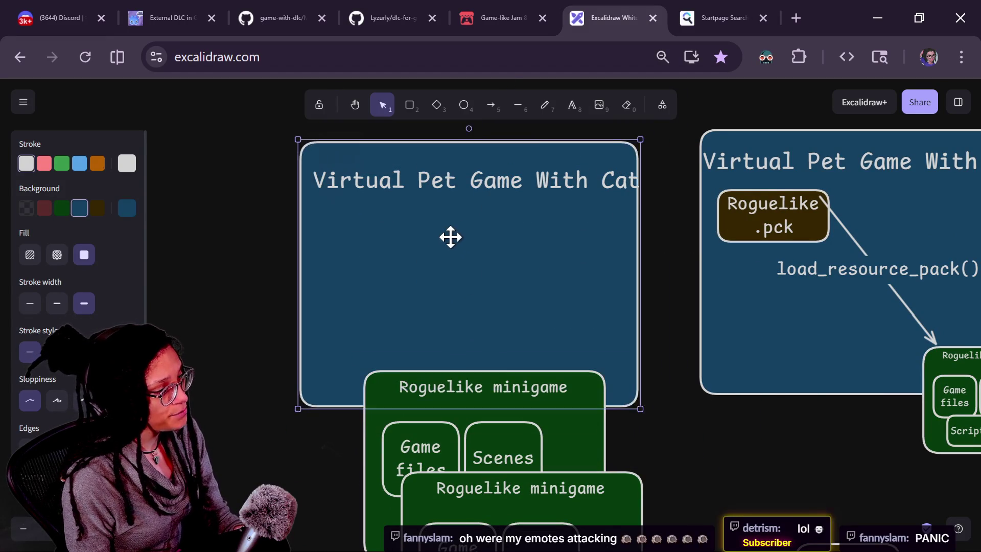
mouse_move(508, 451)
left_mouse_down()
mouse_move(772, 428)
mouse_move(530, 263)
mouse_move(435, 313)
mouse_move(458, 287)
mouse_move(514, 344)
mouse_move(509, 318)
left_mouse_up()
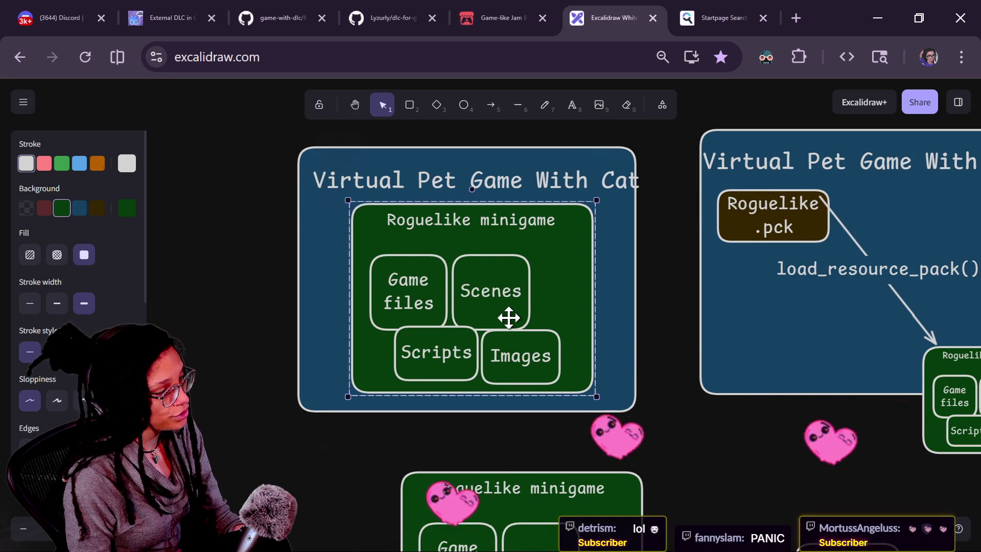
left_click(334, 252)
mouse_move(321, 173)
left_mouse_down()
mouse_move(333, 175)
mouse_move(324, 175)
left_mouse_up()
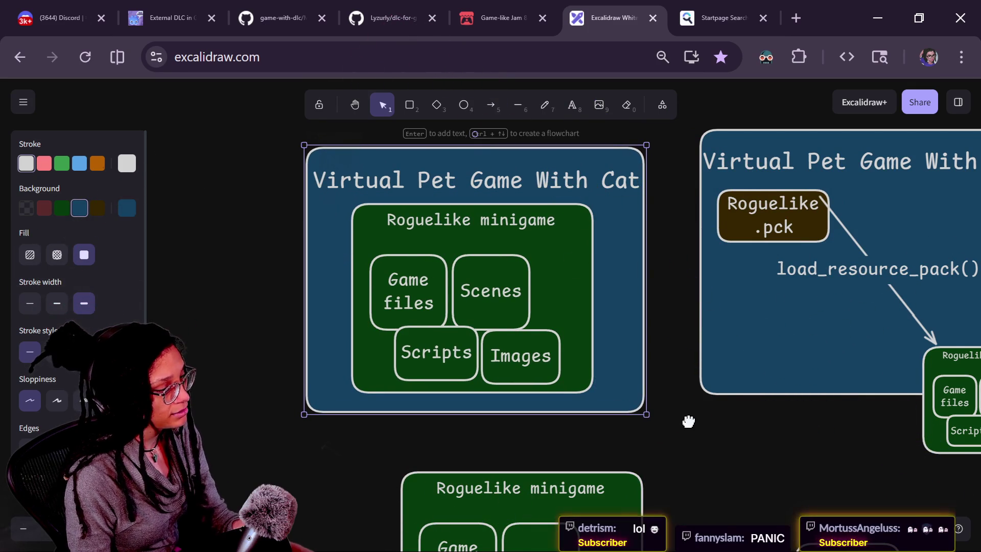
On the right diagram, reposition the lower Roguelike minigame group and the Roguelike .pck box
left_click_drag(689, 421, 479, 447)
scroll(691, 365, "right", 2)
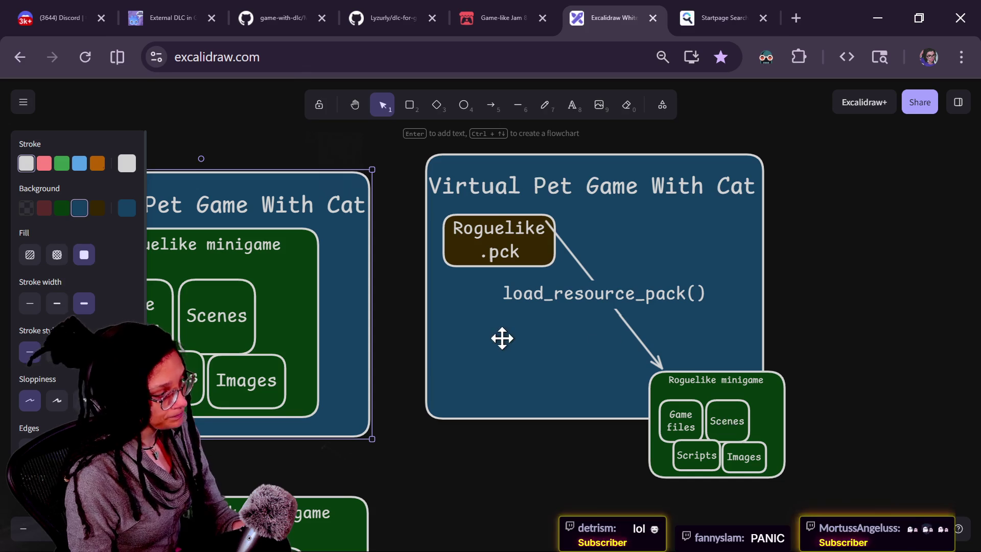
scroll(369, 363, "down", 5)
left_click(377, 386)
mouse_move(319, 396)
left_mouse_down()
mouse_move(403, 361)
mouse_move(368, 406)
mouse_move(357, 396)
left_mouse_up()
mouse_move(621, 381)
left_mouse_down()
mouse_move(633, 380)
mouse_move(620, 377)
left_mouse_up()
mouse_move(596, 285)
left_mouse_down()
mouse_move(578, 517)
mouse_move(491, 499)
left_mouse_up()
mouse_move(481, 218)
left_mouse_down()
mouse_move(470, 202)
mouse_move(459, 209)
mouse_move(632, 300)
mouse_move(544, 227)
mouse_move(578, 325)
mouse_move(443, 225)
mouse_move(622, 297)
mouse_move(483, 227)
left_mouse_up()
Place the Roguelike minigame group over the Virtual Pet box's lower-right corner and deselect it
left_click(617, 285)
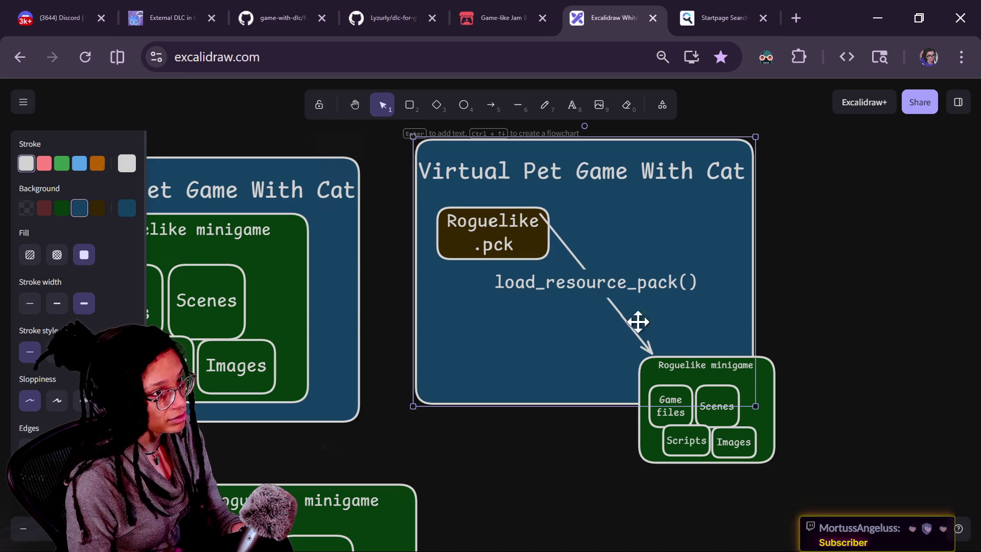
mouse_move(726, 415)
left_mouse_down()
mouse_move(769, 426)
mouse_move(654, 394)
mouse_move(834, 458)
mouse_move(766, 396)
mouse_move(768, 443)
mouse_move(784, 389)
mouse_move(758, 405)
mouse_move(775, 373)
left_mouse_up()
left_click(816, 332)
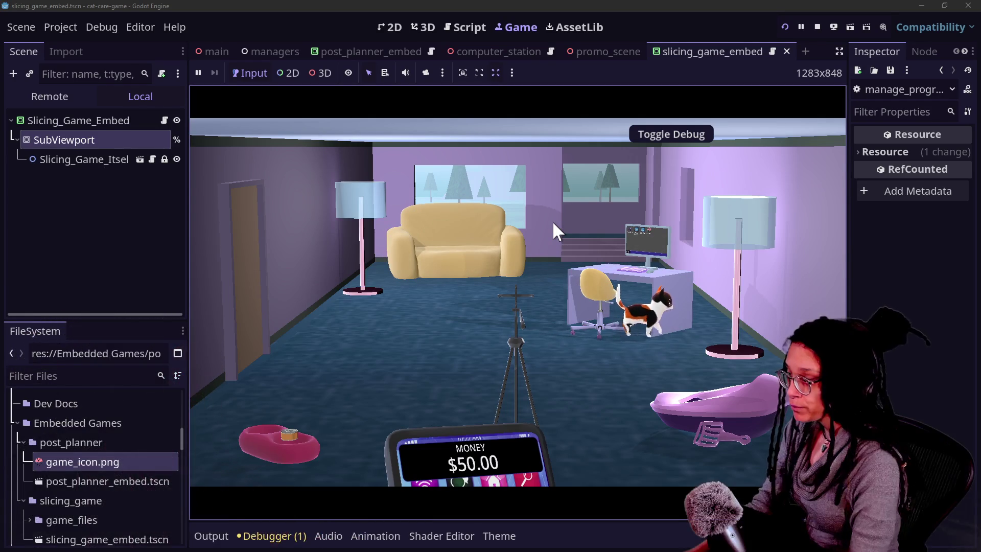
Stop the cat care game and maximize the Post Planner editor window
left_click(817, 27)
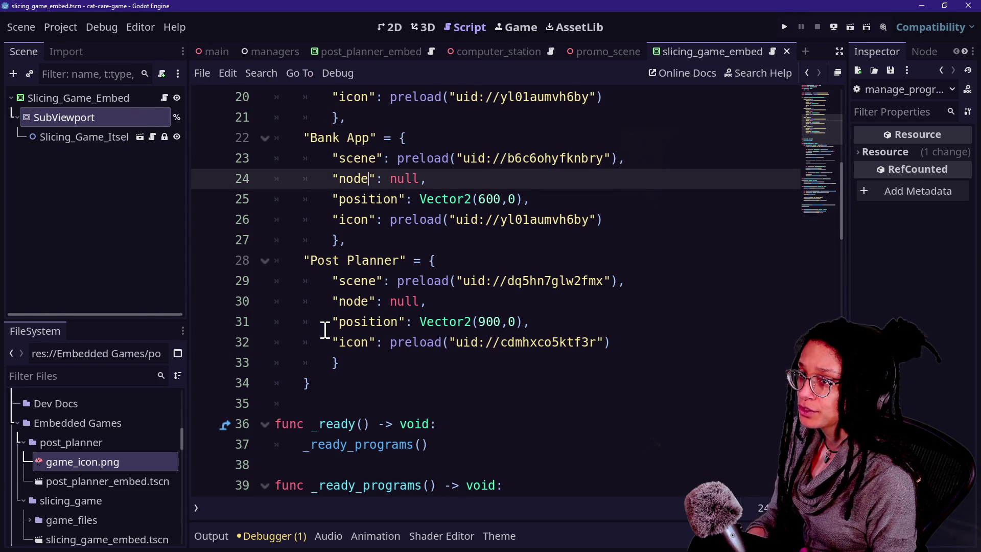
key("alt+Tab")
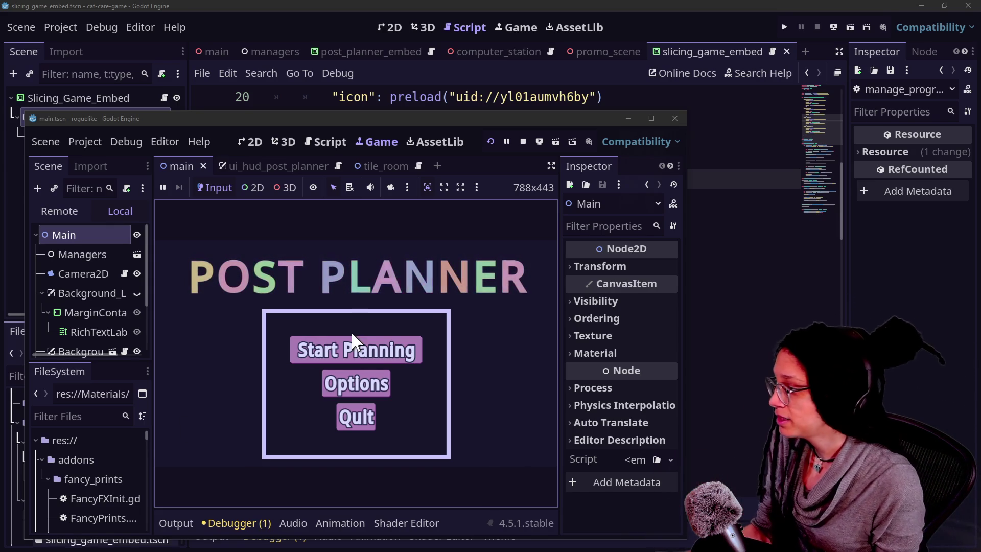
left_click_drag(492, 121, 513, 119)
double_click(513, 119)
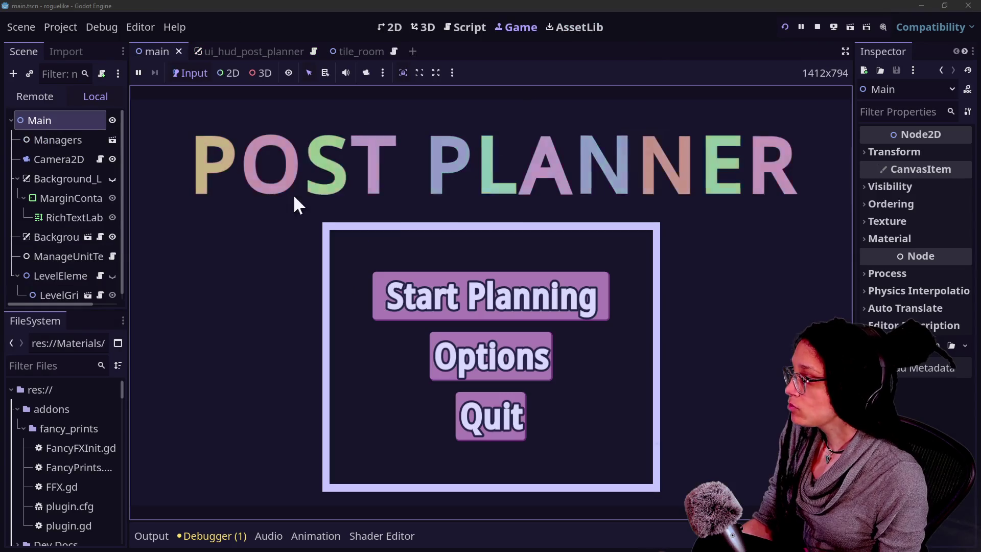
Test-play Post Planner by picking the Catstagram platform, then stop the game
left_click(817, 28)
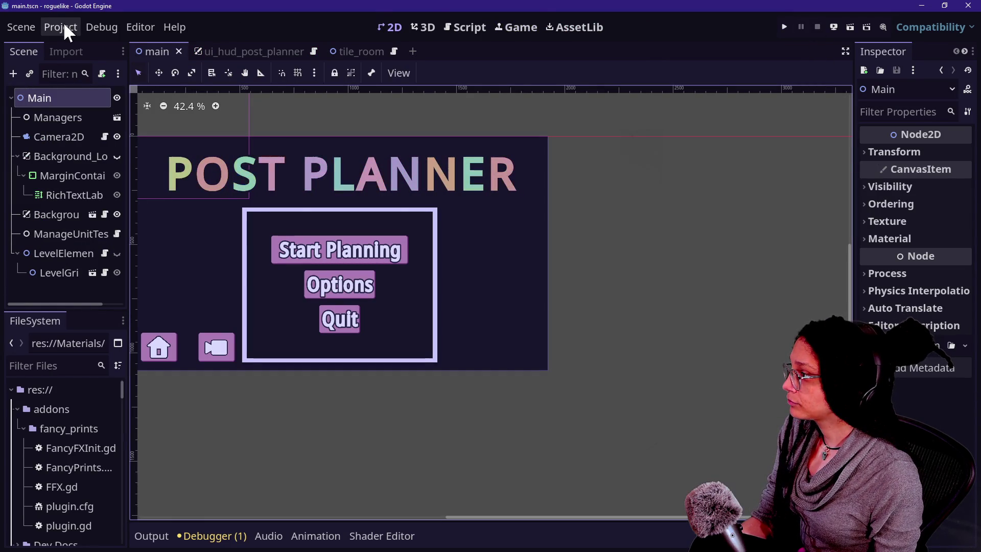
left_click(785, 27)
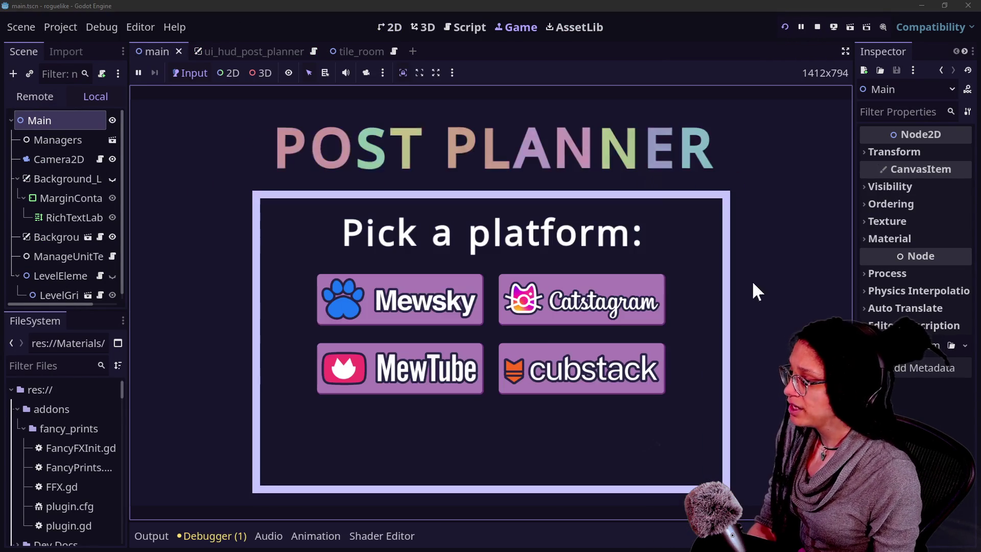
left_click(600, 314)
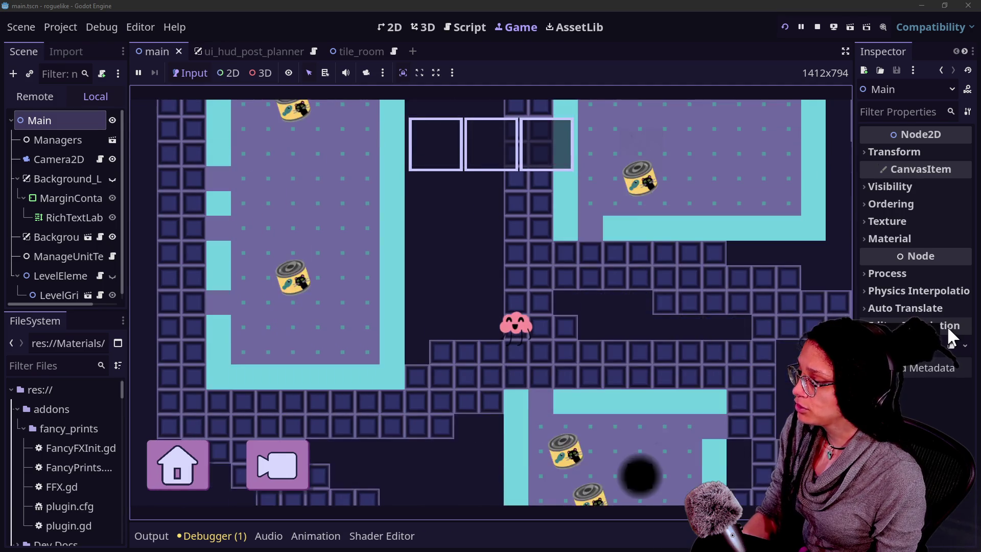
left_click(817, 27)
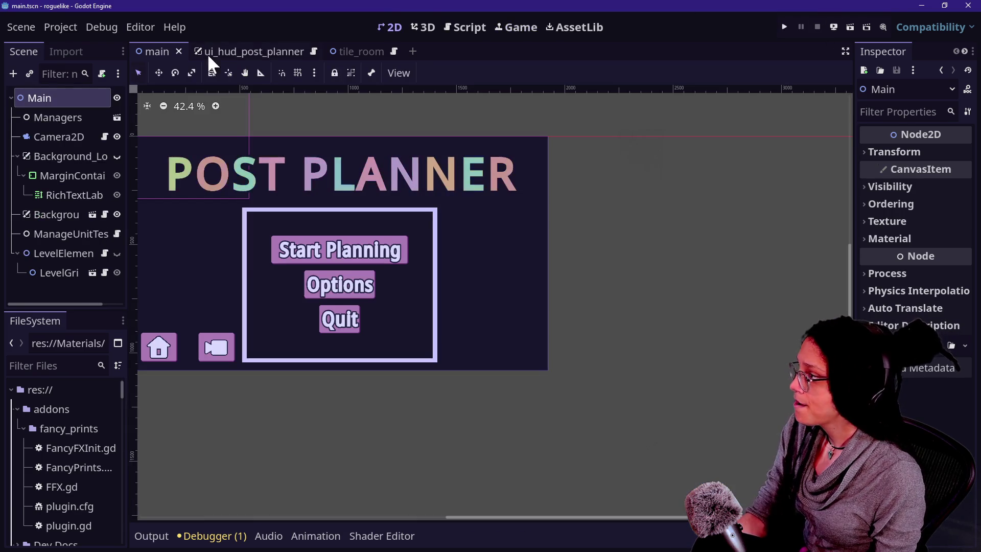
left_click(75, 23)
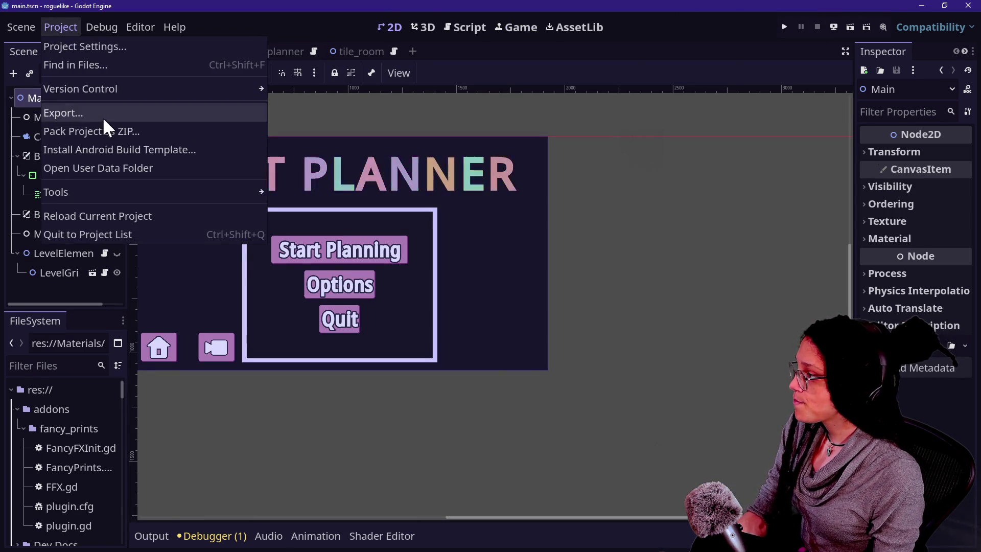
Export the Web preset as post_planner.pck into embedded_minigames/post_planner, overwriting the old file
left_click(102, 113)
left_click(363, 55)
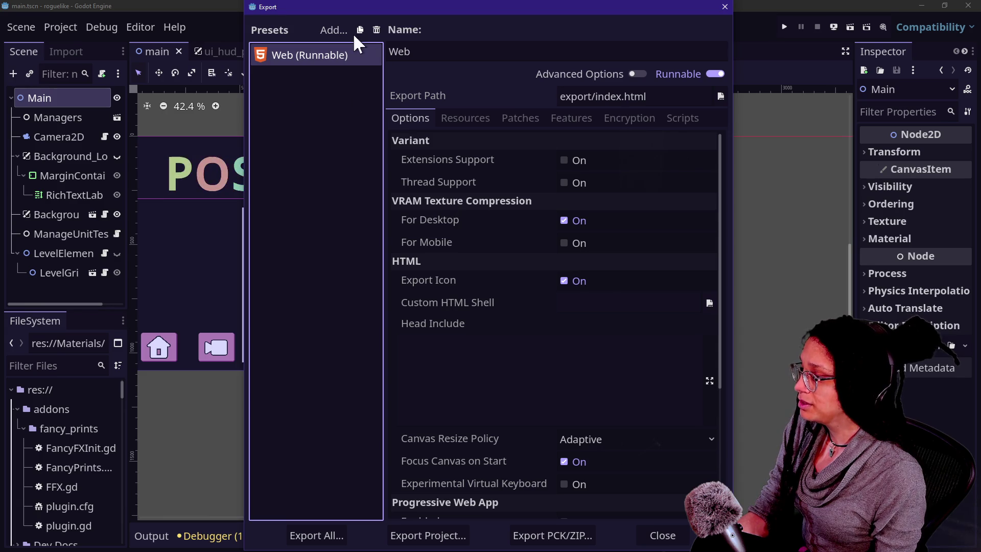
mouse_move(316, 5)
left_mouse_down()
mouse_move(327, 186)
mouse_move(357, 204)
left_mouse_up()
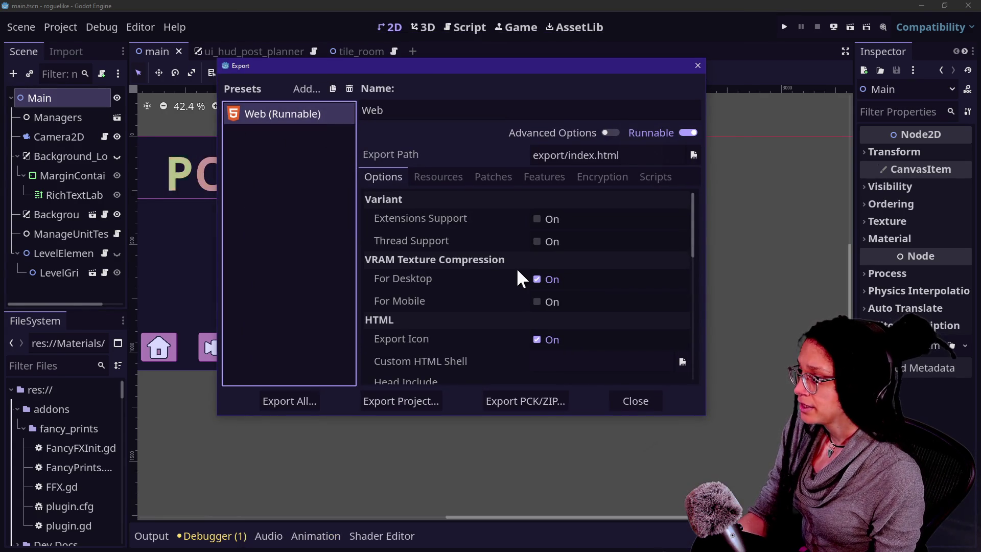
left_click(518, 402)
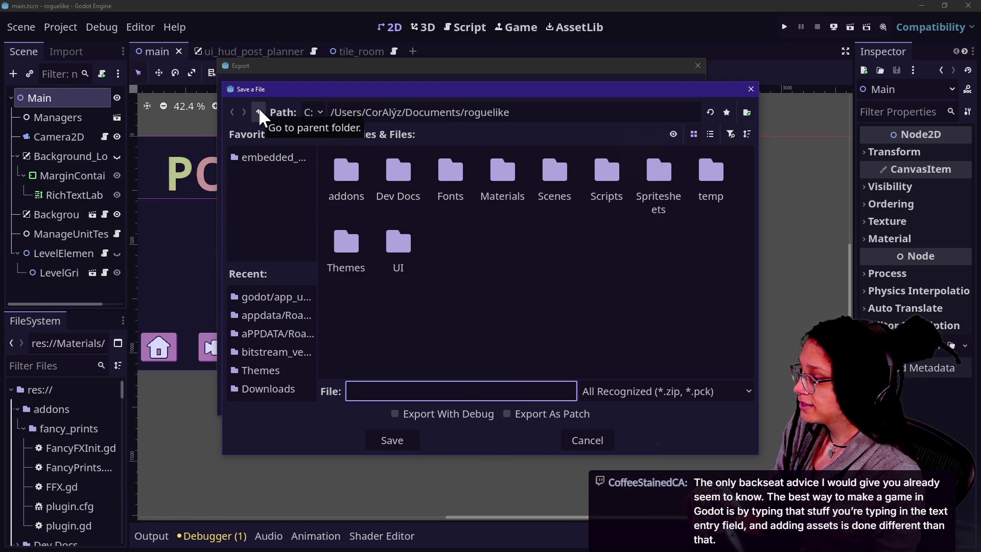
left_click(263, 156)
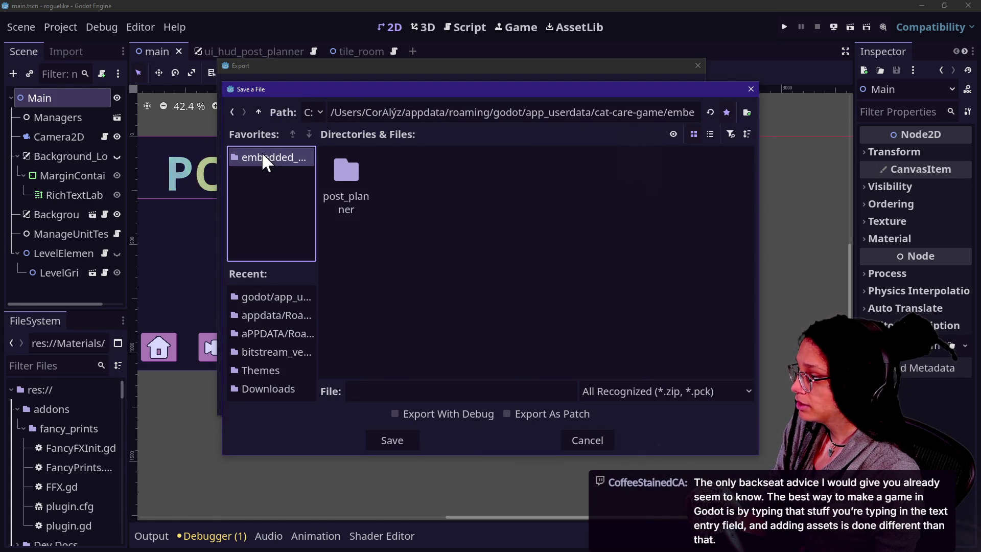
double_click(356, 163)
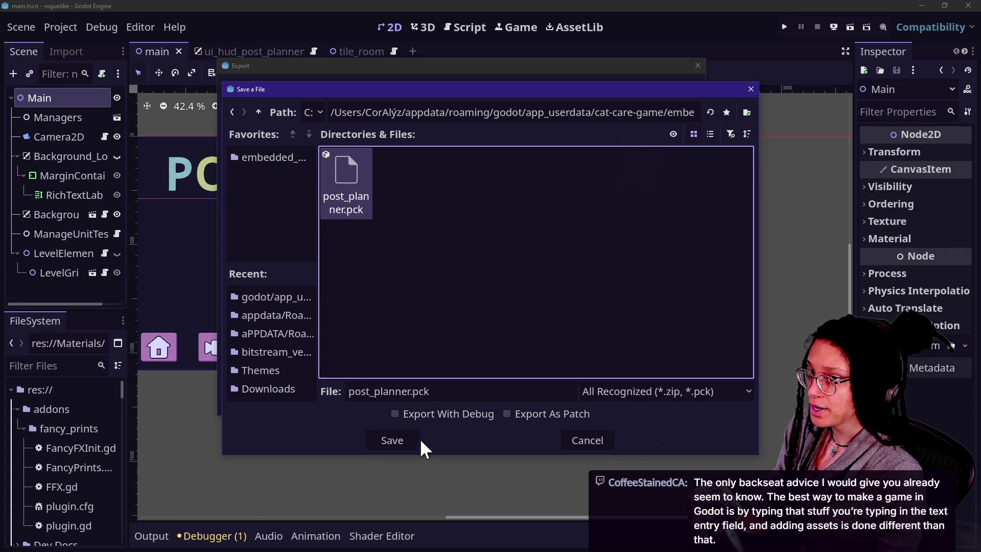
left_click(406, 440)
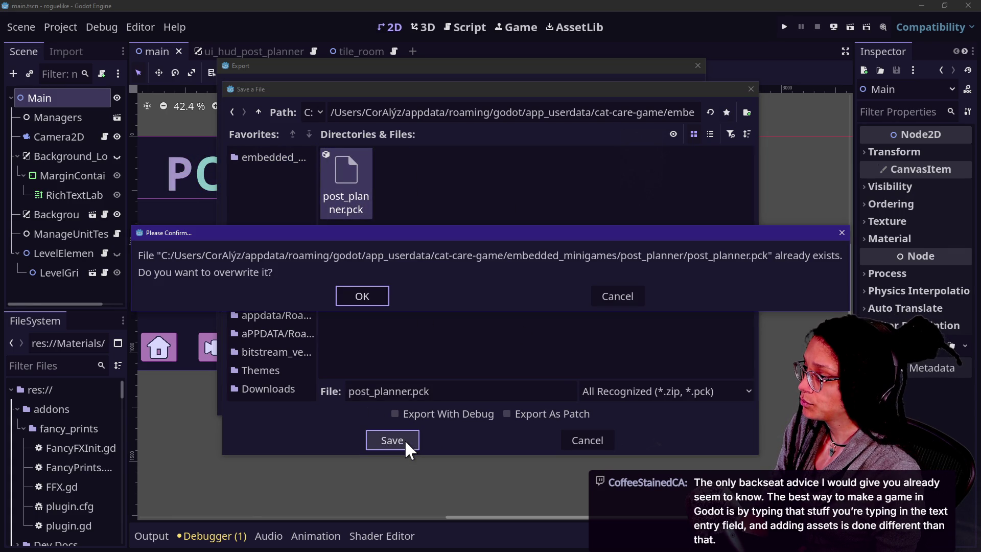
key("Return")
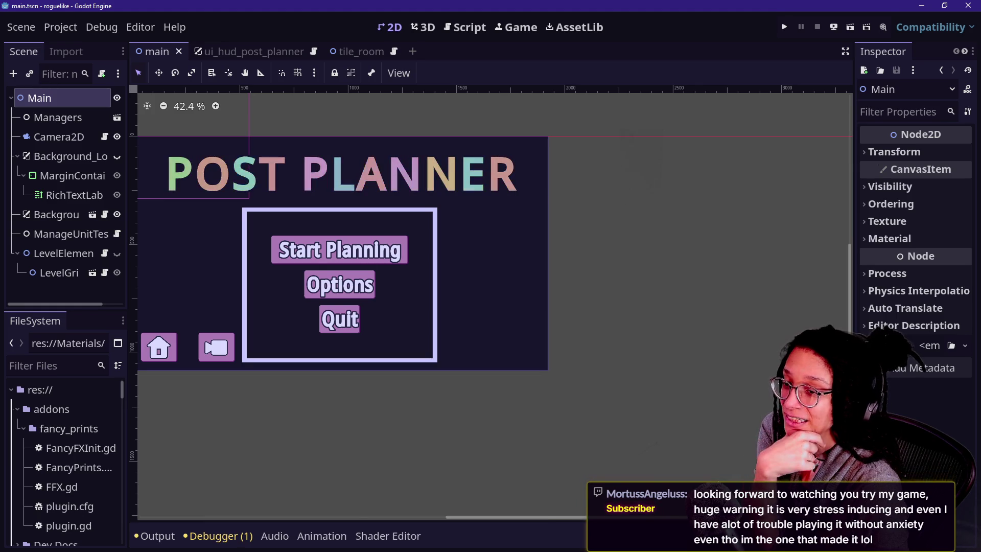
key("alt+Tab")
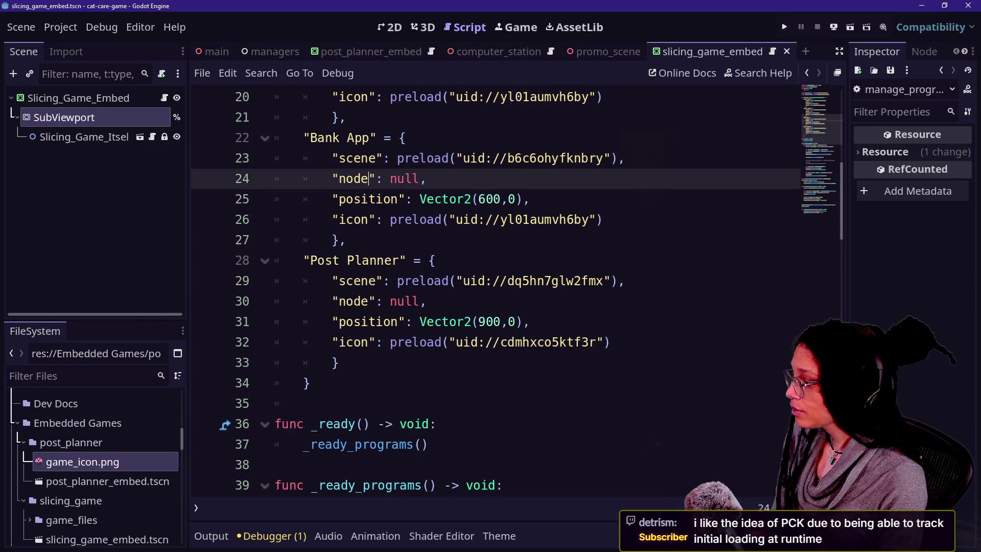
Add *.pck to the cat-care-game Web (Runnable) preset's non-resource export filter
scroll(112, 491, "down", 1)
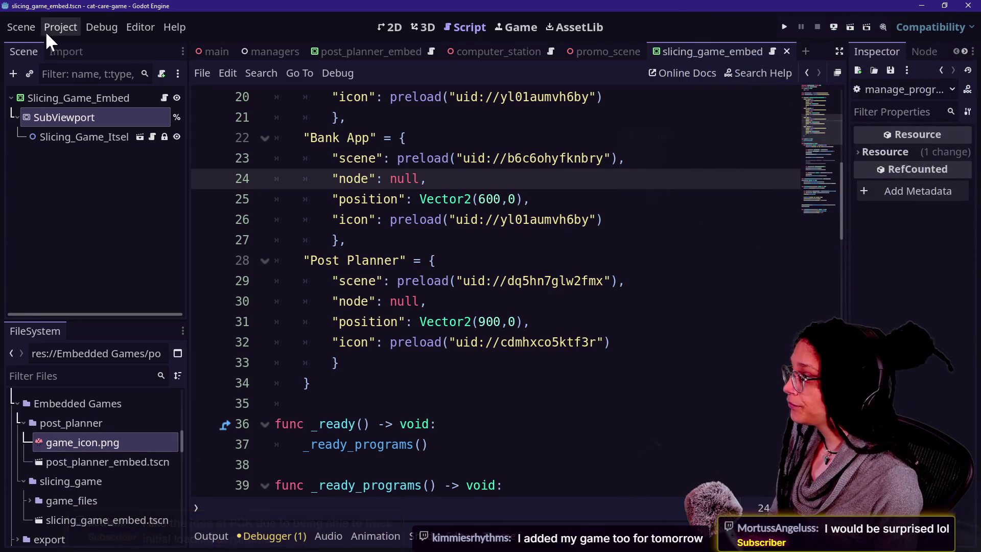
left_click(377, 199)
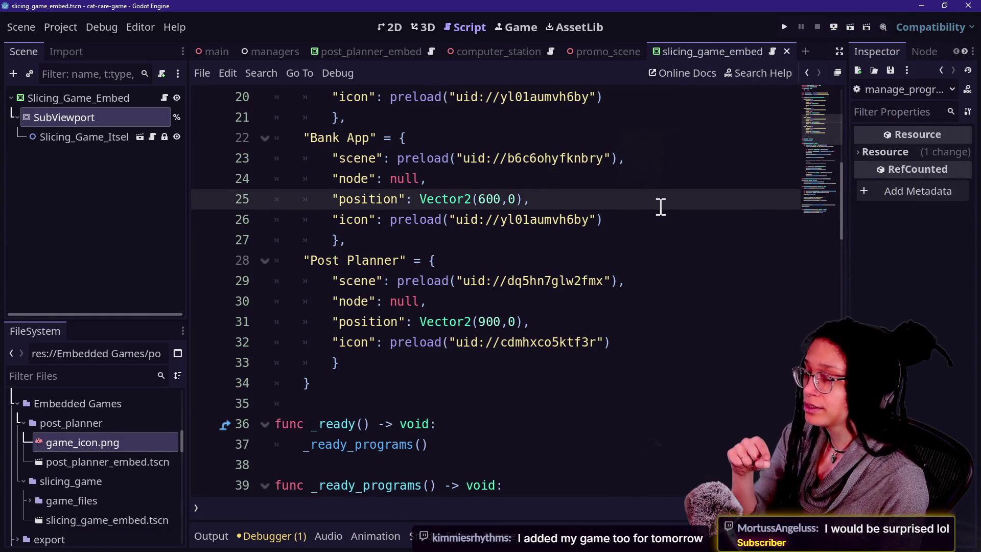
left_click(63, 28)
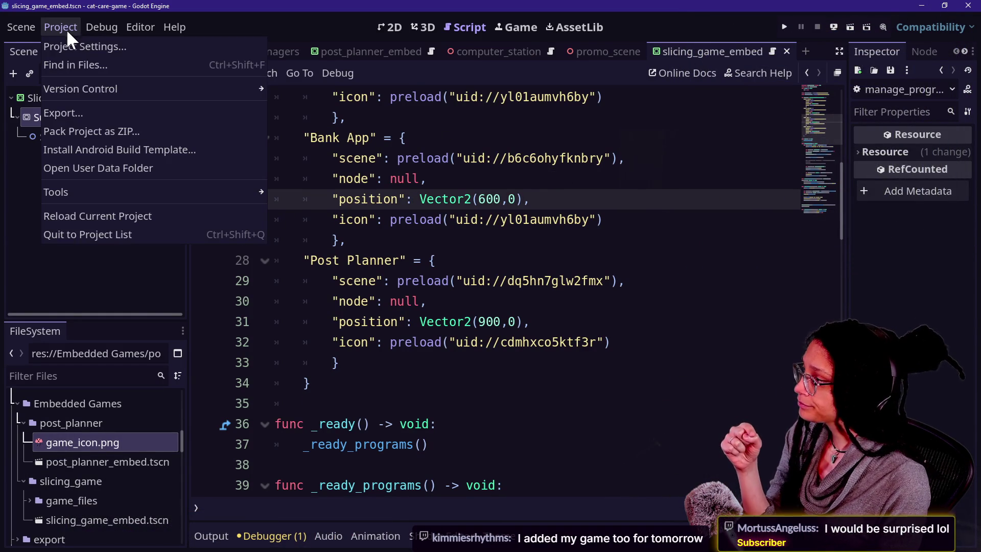
left_click(71, 112)
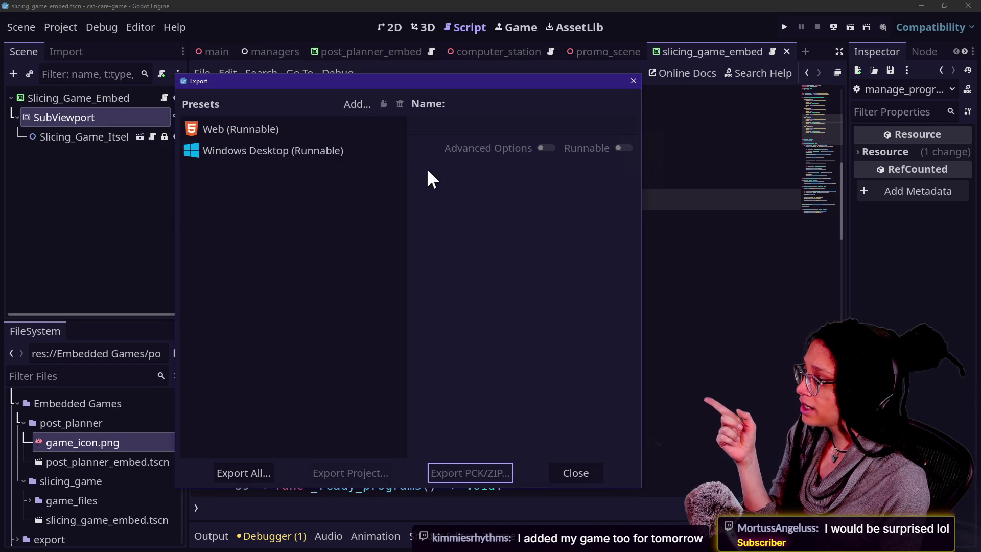
left_click(252, 128)
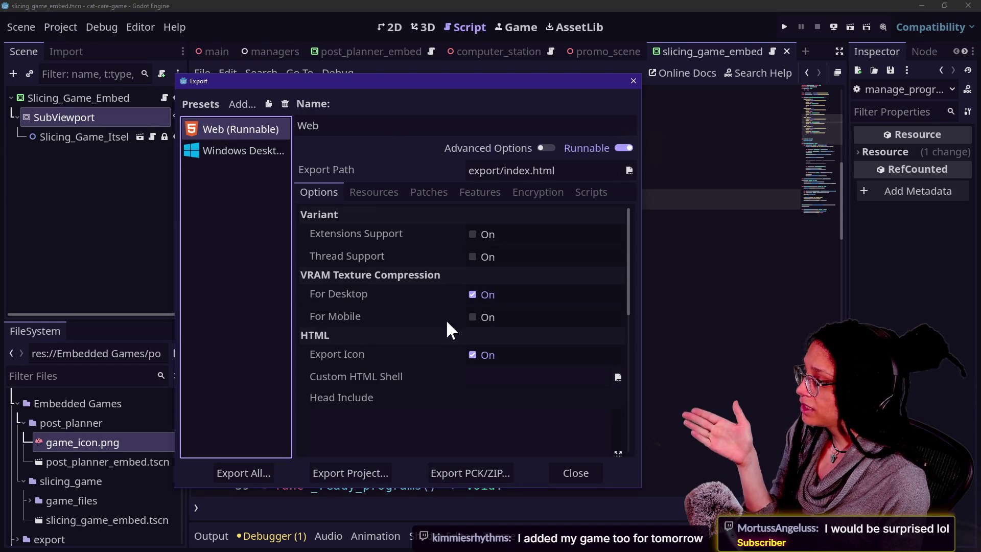
left_click(382, 191)
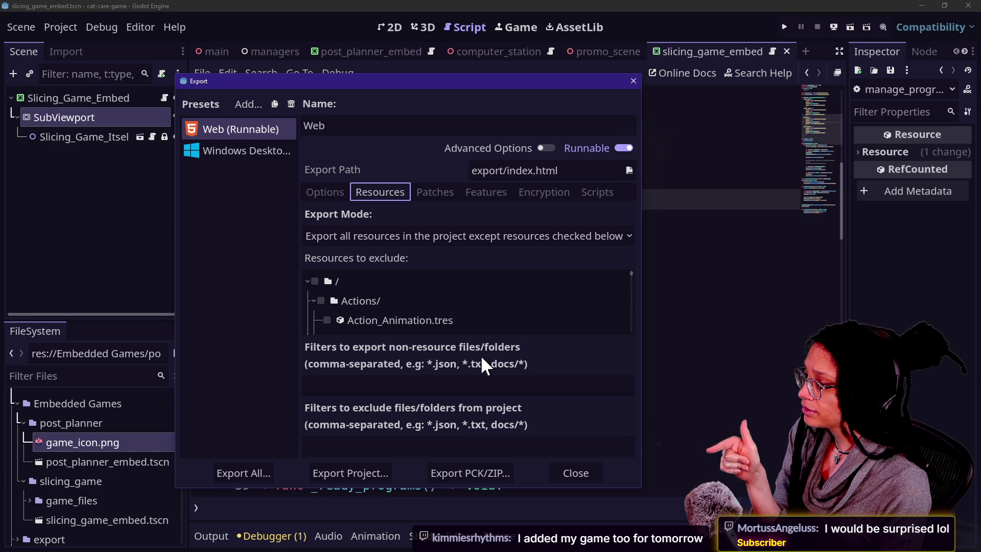
left_click(406, 384)
type("*.pck")
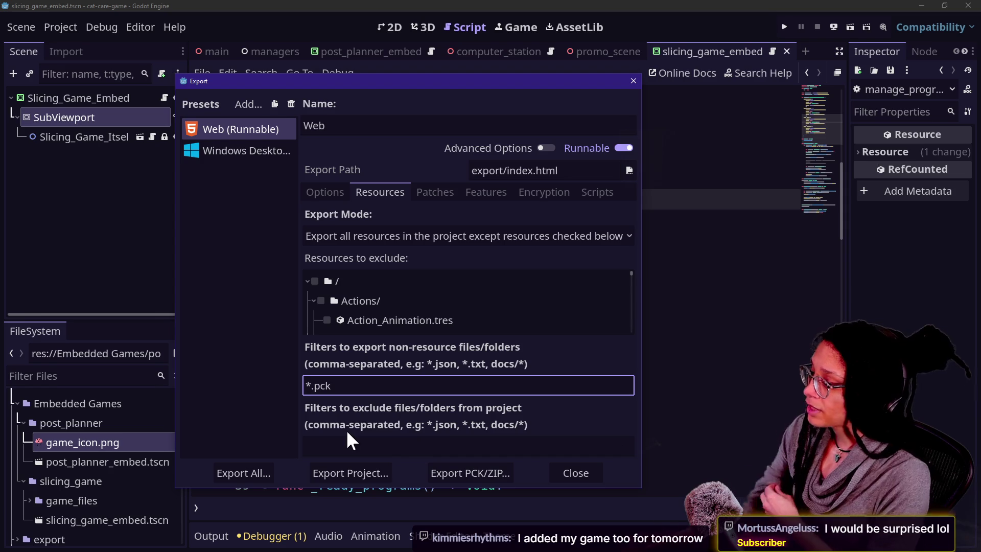
left_click(573, 473)
left_click(519, 200)
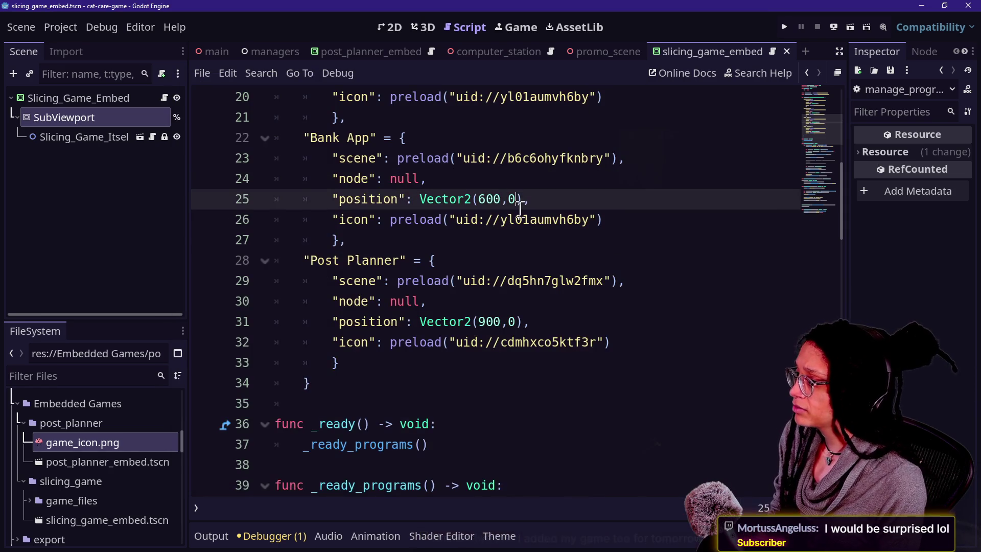
key("Down")
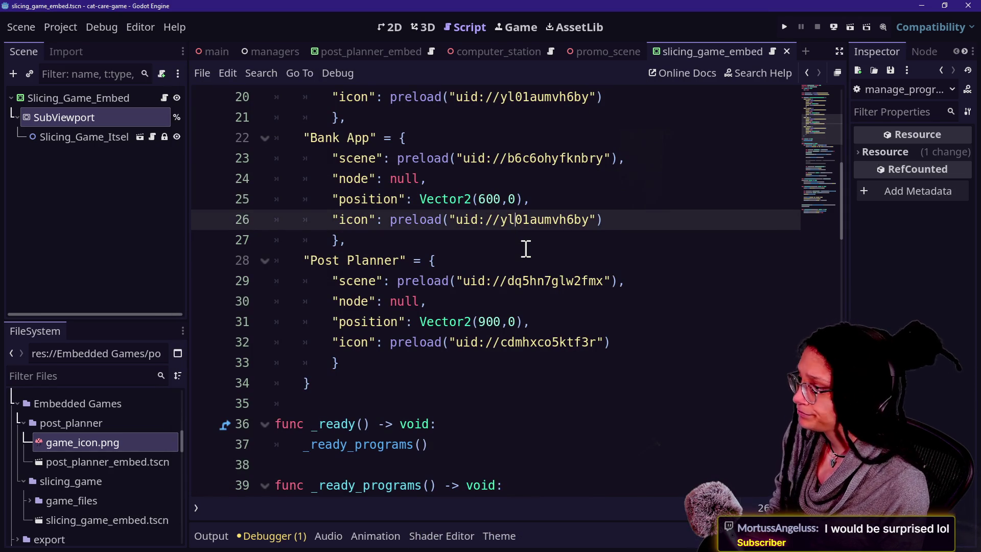
Scroll through the open script, then switch to the managers scene
scroll(526, 249, "up", 4)
left_click(466, 224)
scroll(468, 226, "up", 2)
scroll(468, 226, "up", 1)
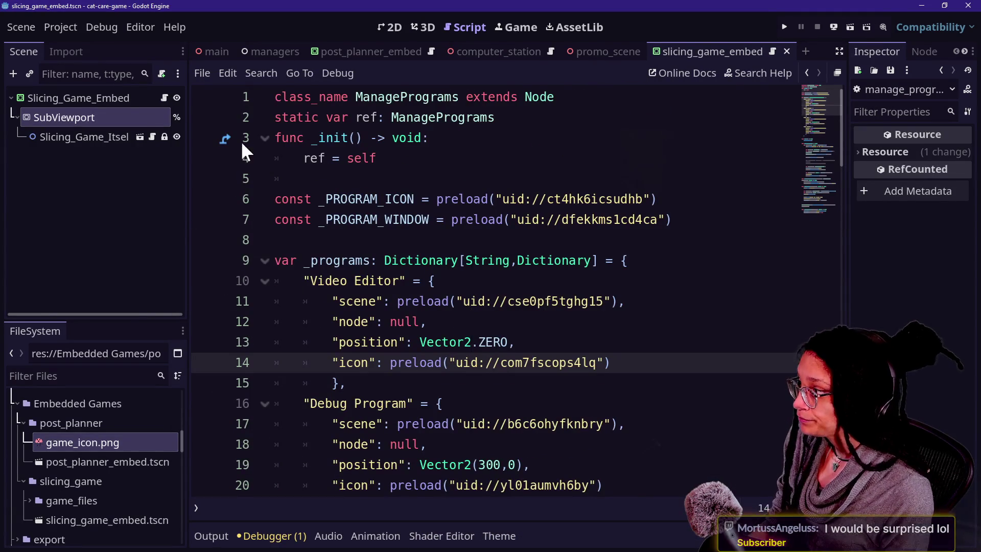
left_click(266, 48)
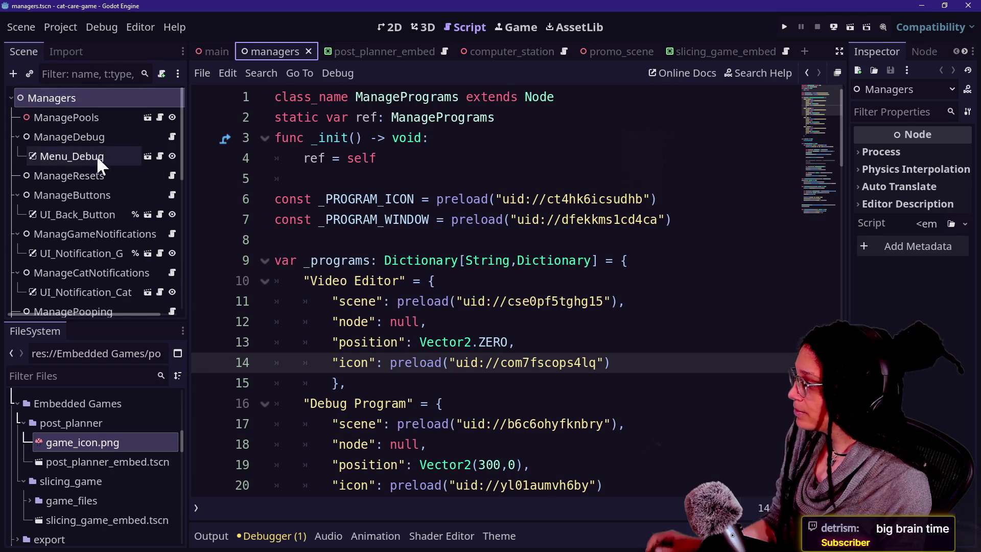
Enlarge the scene tree, read the ManagePrograms script, and open the Managers root's context menu
left_click_drag(158, 321, 152, 390)
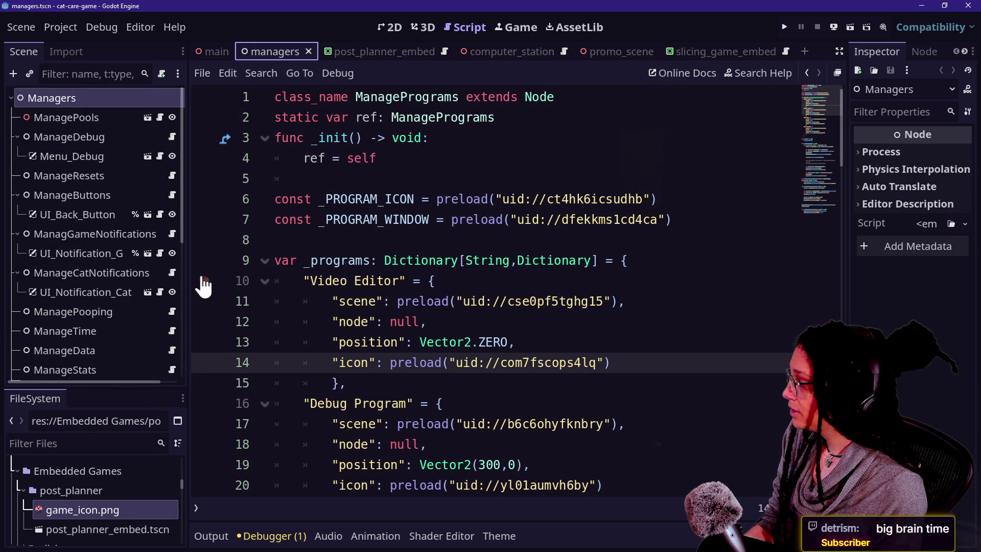
left_click_drag(188, 271, 229, 272)
scroll(119, 252, "down", 5)
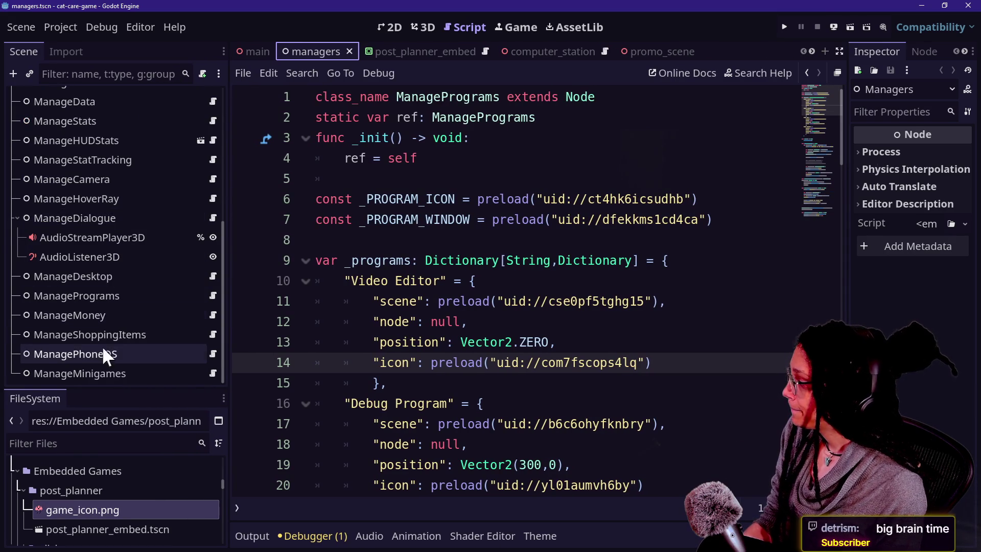
left_click(193, 296)
left_click(212, 290)
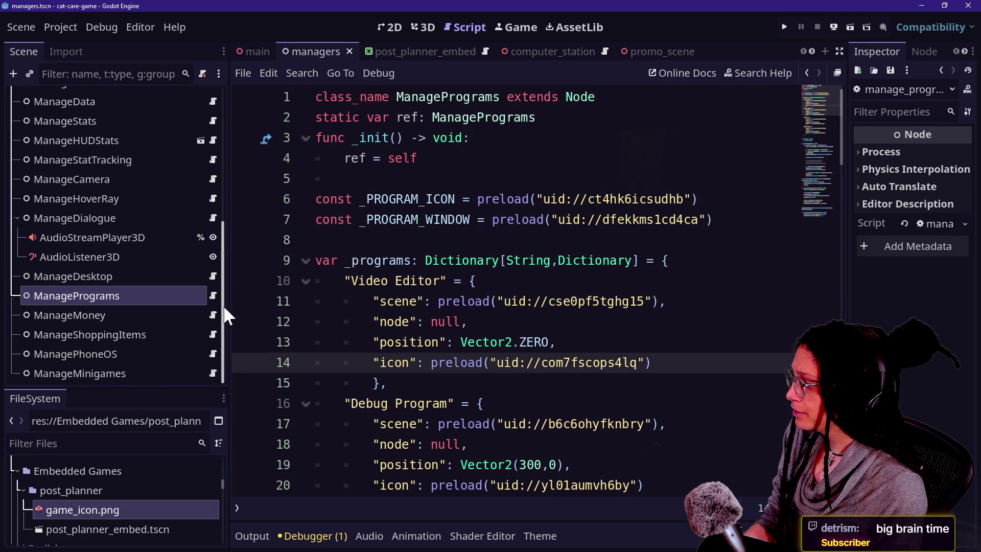
scroll(607, 287, "down", 15)
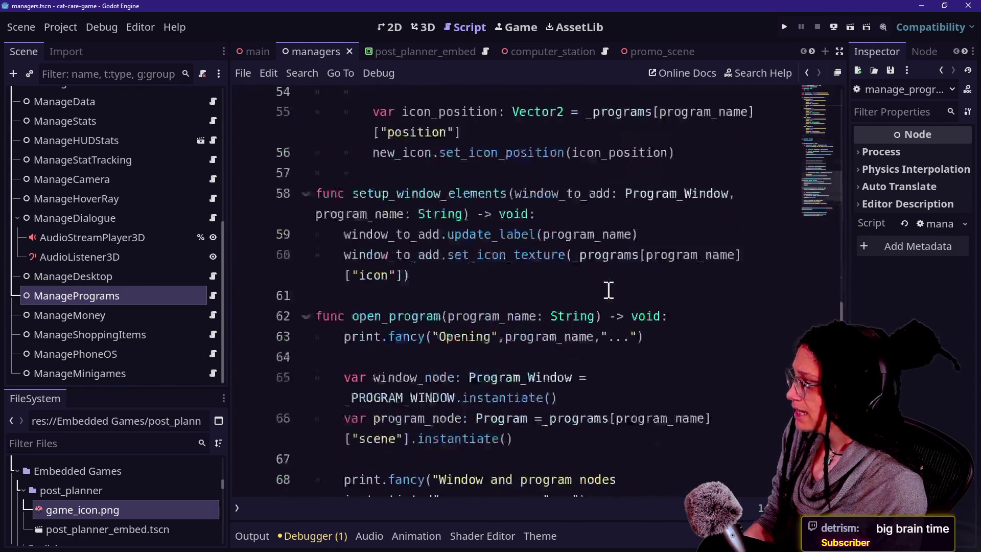
scroll(607, 287, "up", 10)
scroll(45, 255, "up", 5)
right_click(76, 93)
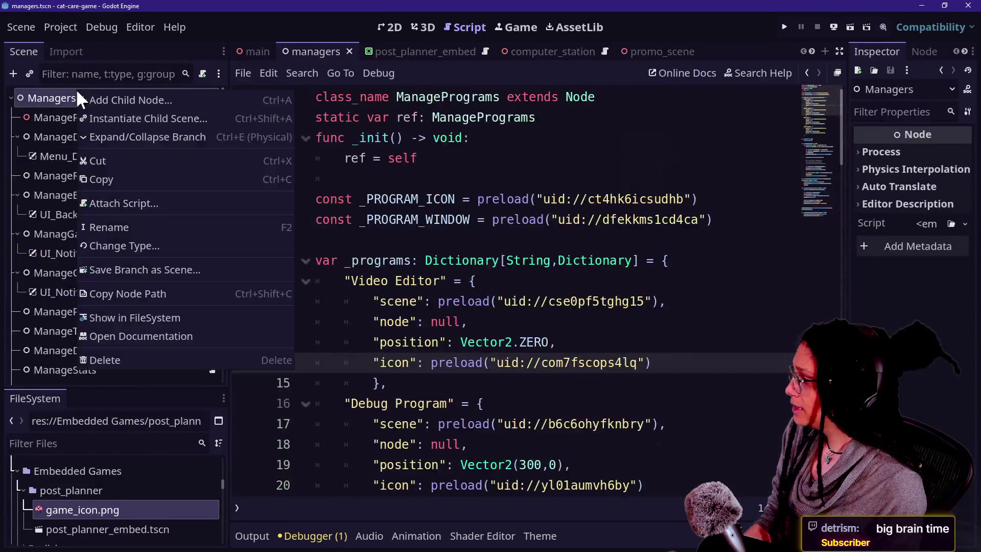
Add a plain Node under Managers and name it ManageEmbeddedGames
left_click(131, 102)
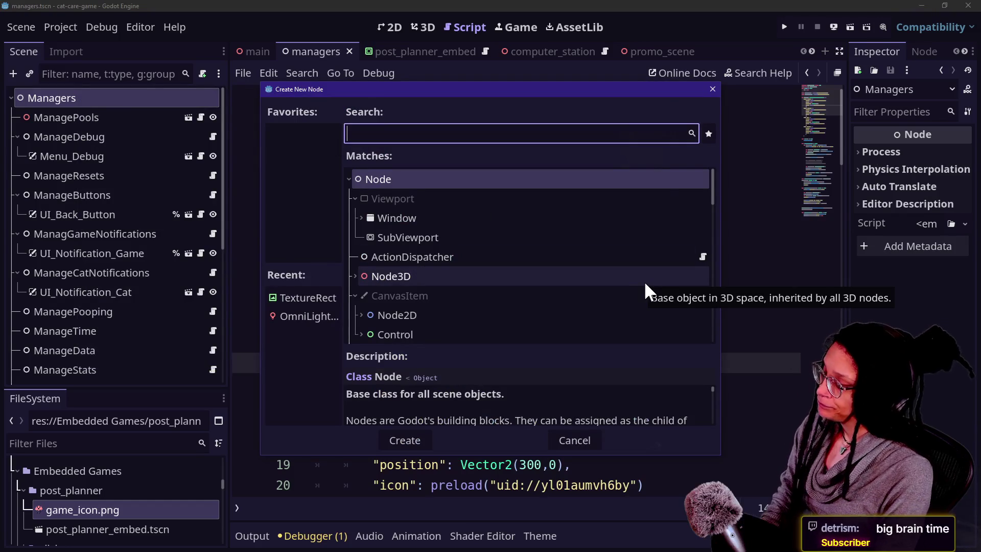
type("nof")
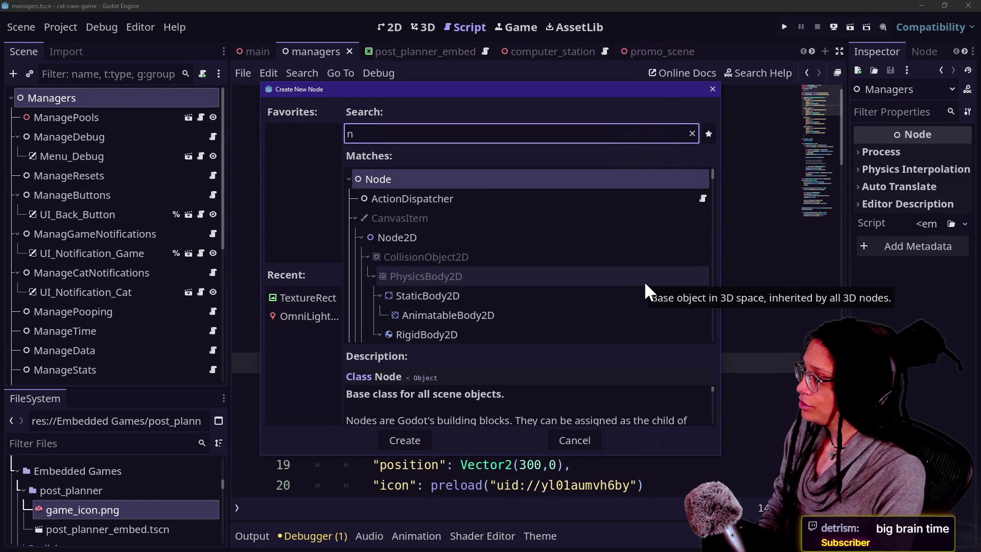
key("BackSpace")
type("de")
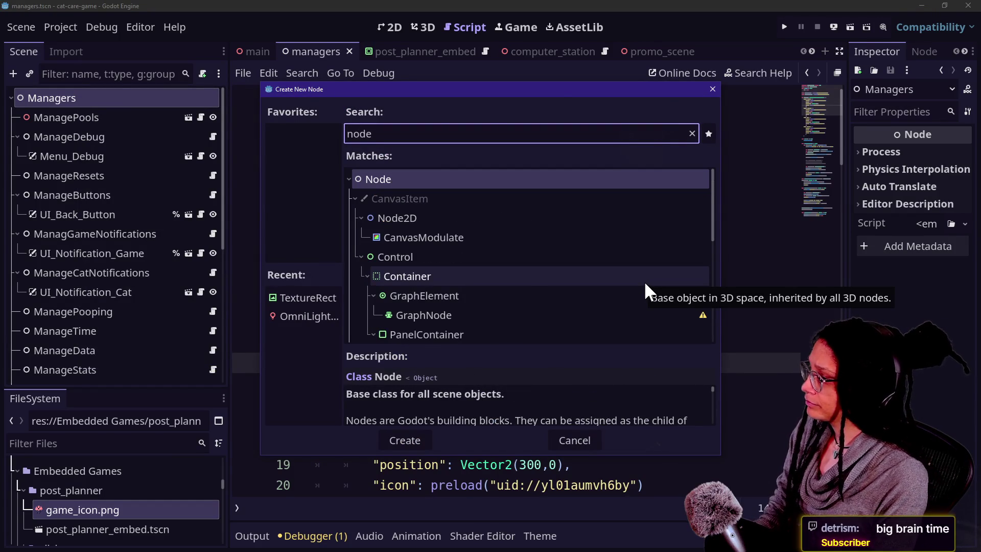
key("Return")
double_click(65, 372)
type("ManageEnm")
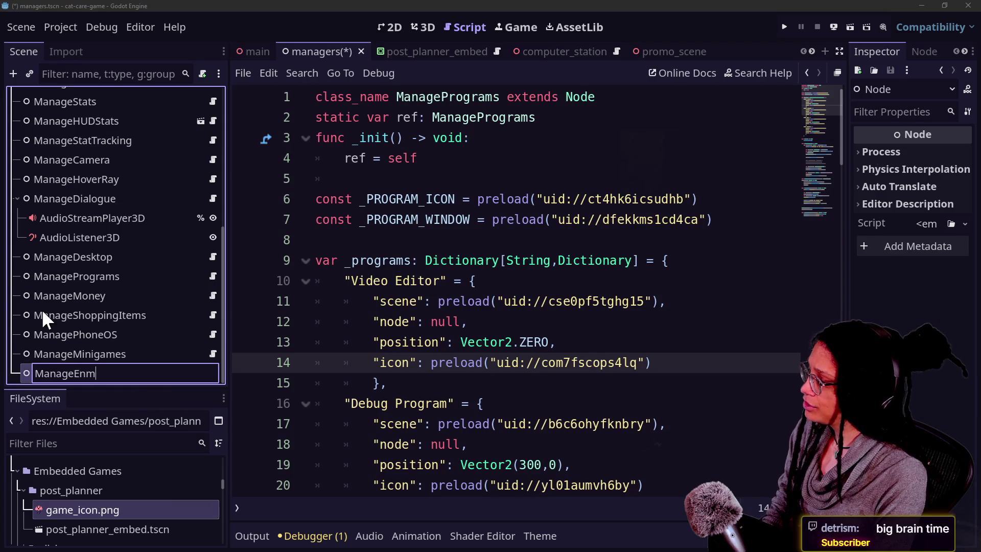
key("BackSpace")
type("nveddedG")
key("BackSpace")
key("BackSpace")
key("BackSpace")
type("mbeddedGames")
key("Escape")
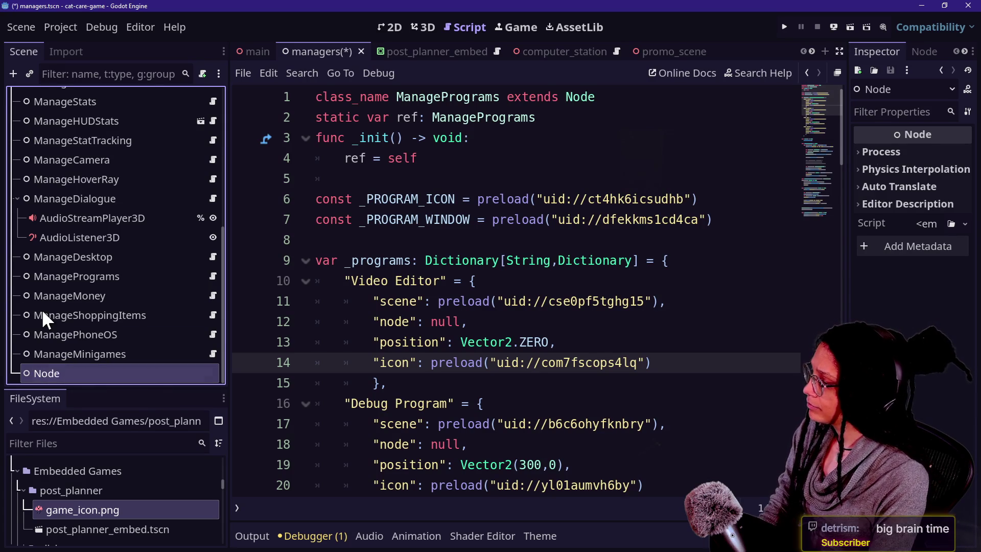
Attach a new script at Scripts/manage_embedded_games.gd and clear its template code
right_click(97, 371)
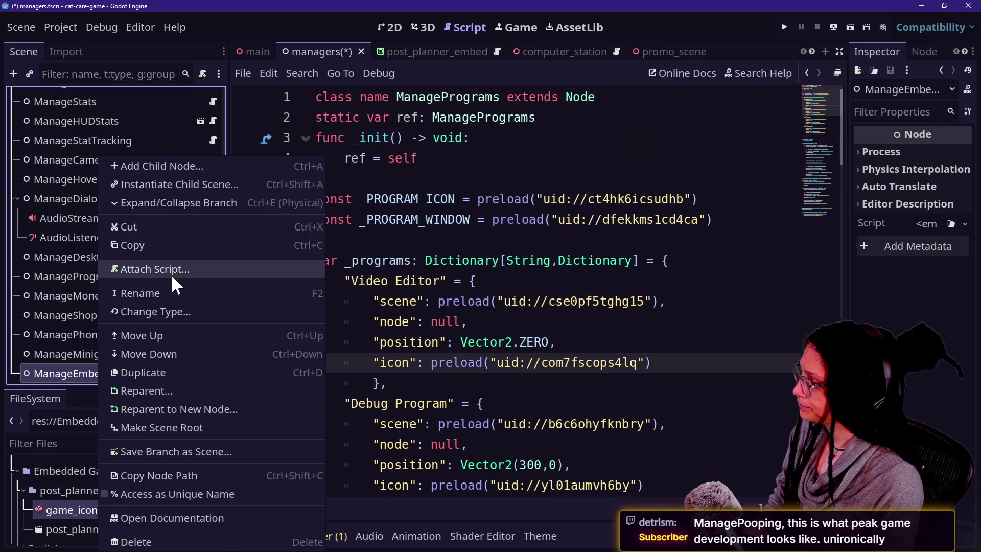
left_click(172, 280)
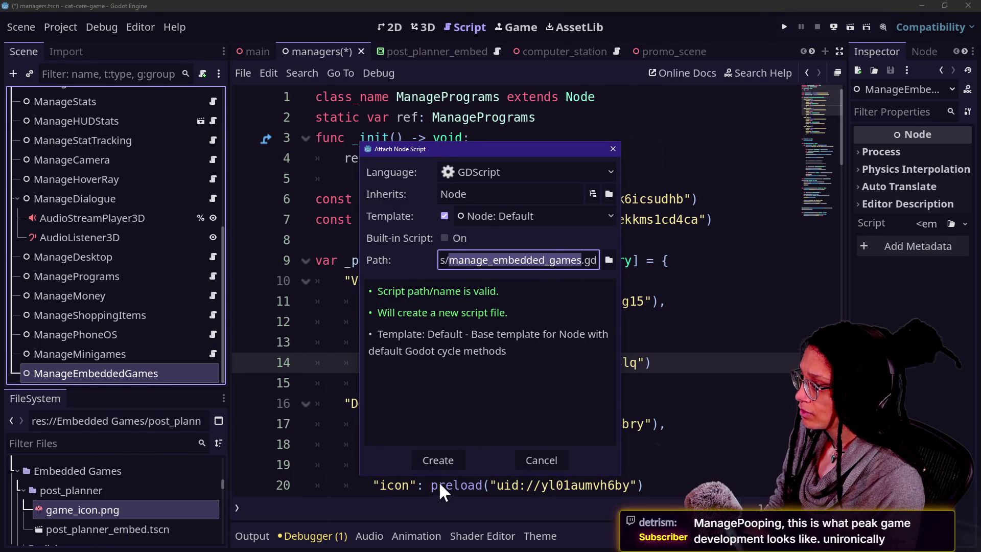
left_click(461, 260)
key("Left")
key("Left")
key("Left")
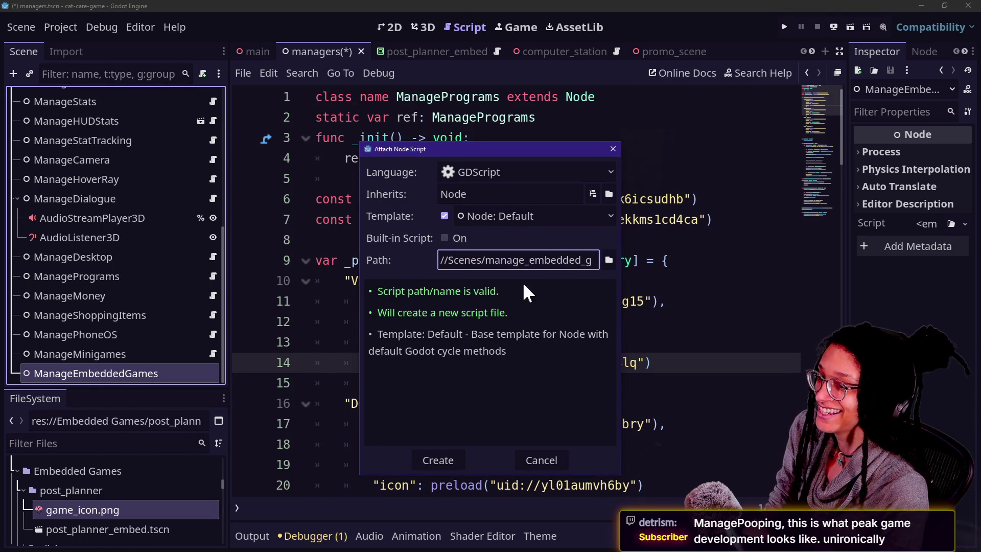
key("BackSpace")
key("BackSpace")
key("BackSpace")
type("ripts")
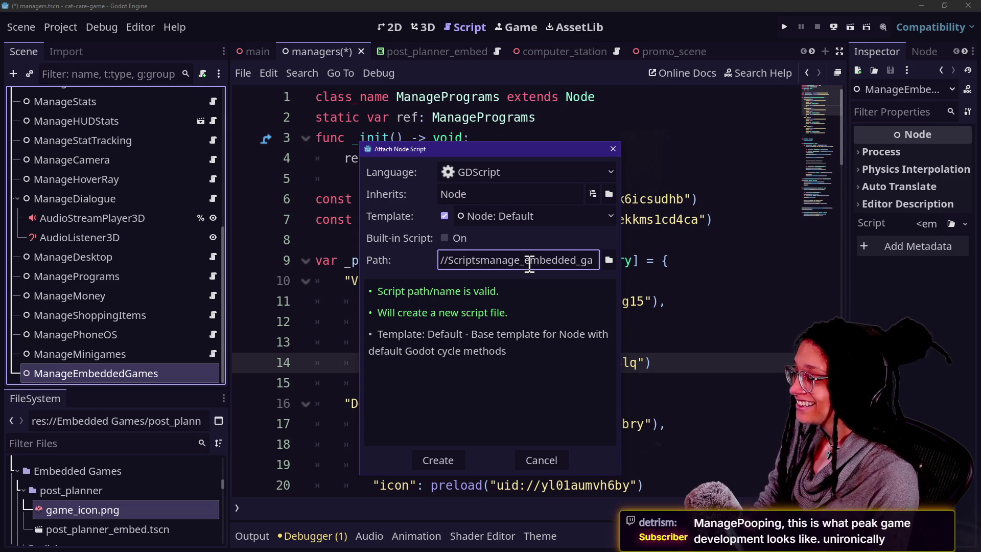
type("/")
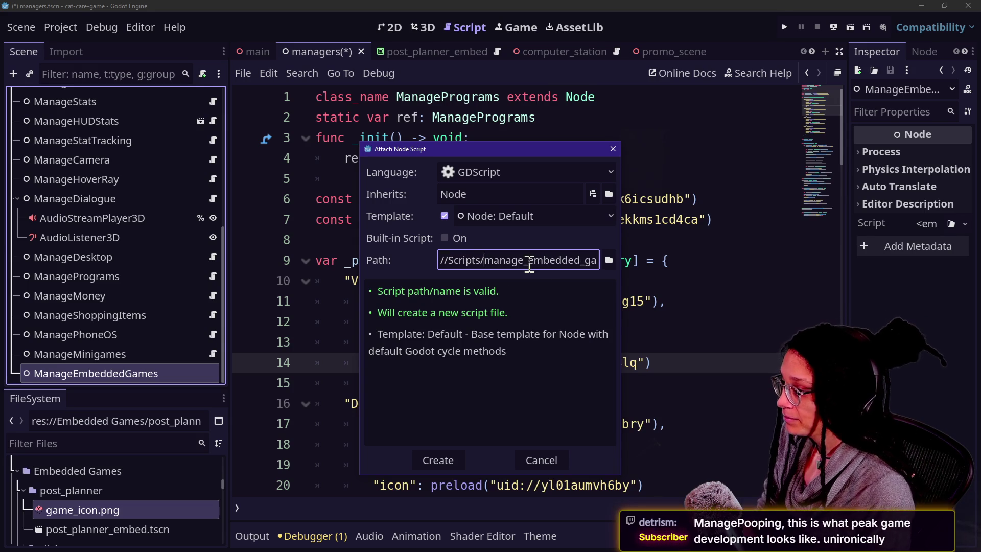
left_click(422, 459)
left_click(514, 367)
key("ctrl+a")
key("BackSpace")
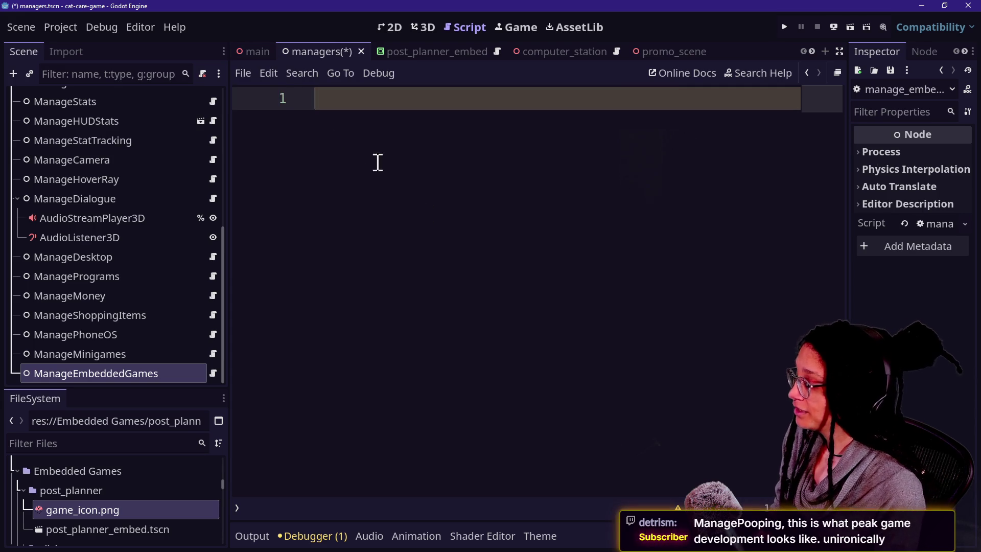
Copy the class header lines 1–4 from manage_minigames.gd into the new script
left_click(213, 354)
scroll(297, 276, "up", 1)
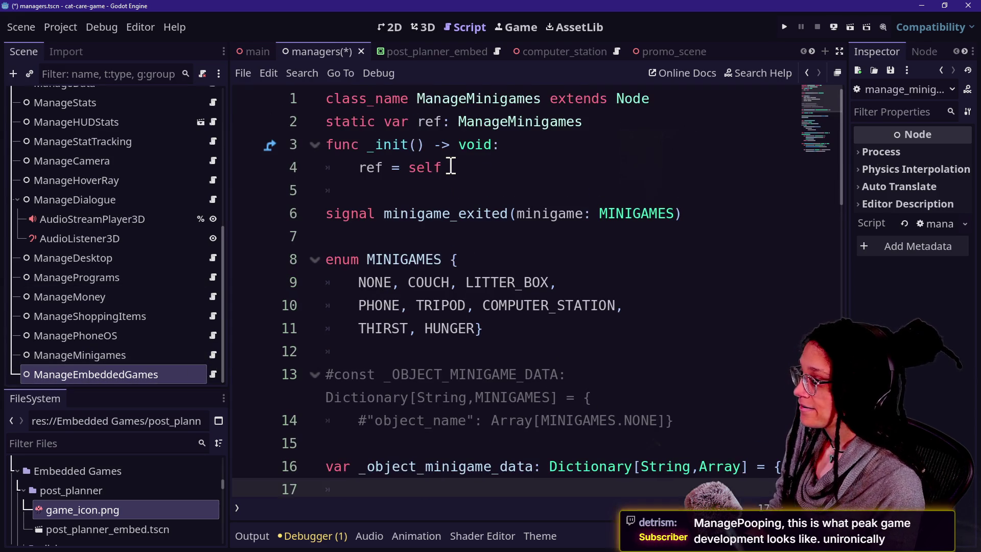
left_click_drag(444, 168, 232, 9)
key("ctrl+c")
left_click(210, 374)
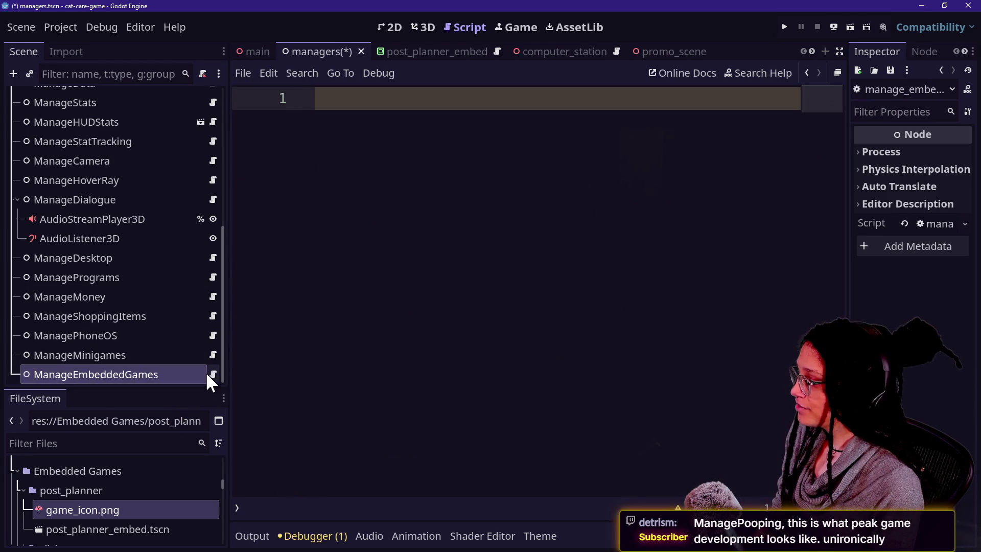
key("ctrl+v")
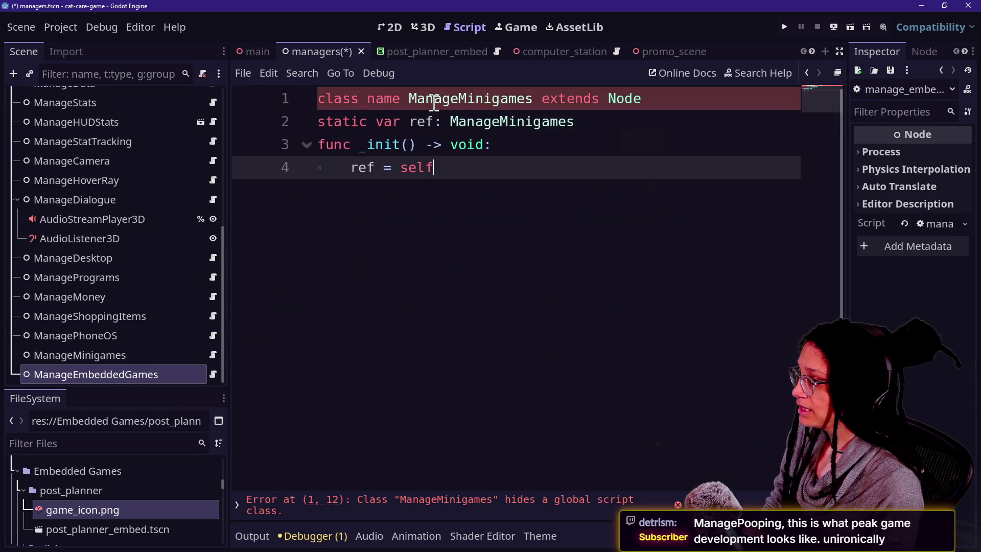
Replace both Minigames occurrences with EmbeddedGames, add a blank line after _init, and save
mouse_move(533, 98)
left_mouse_down()
mouse_move(450, 123)
mouse_move(527, 101)
mouse_move(459, 100)
left_mouse_up()
key("ctrl+d")
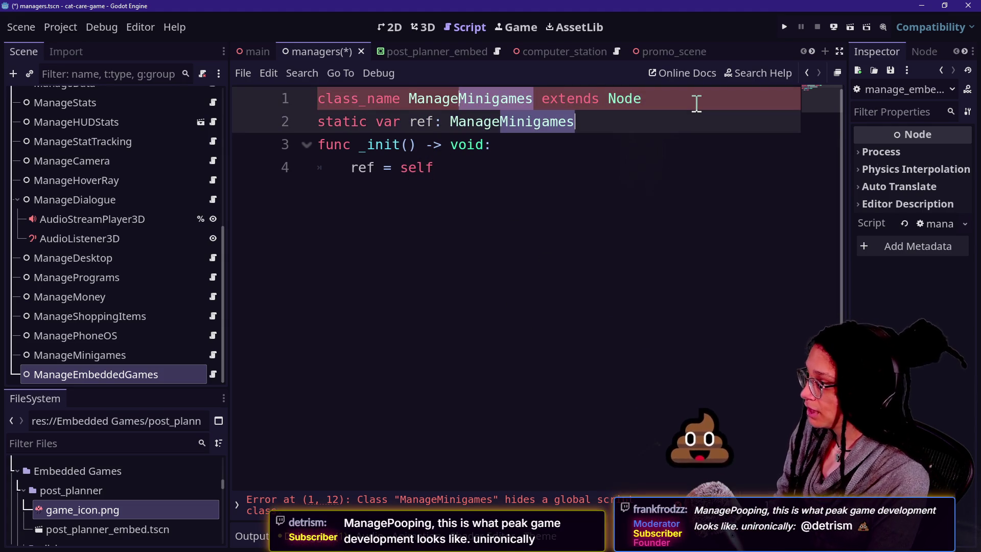
type("EmbeddedGames")
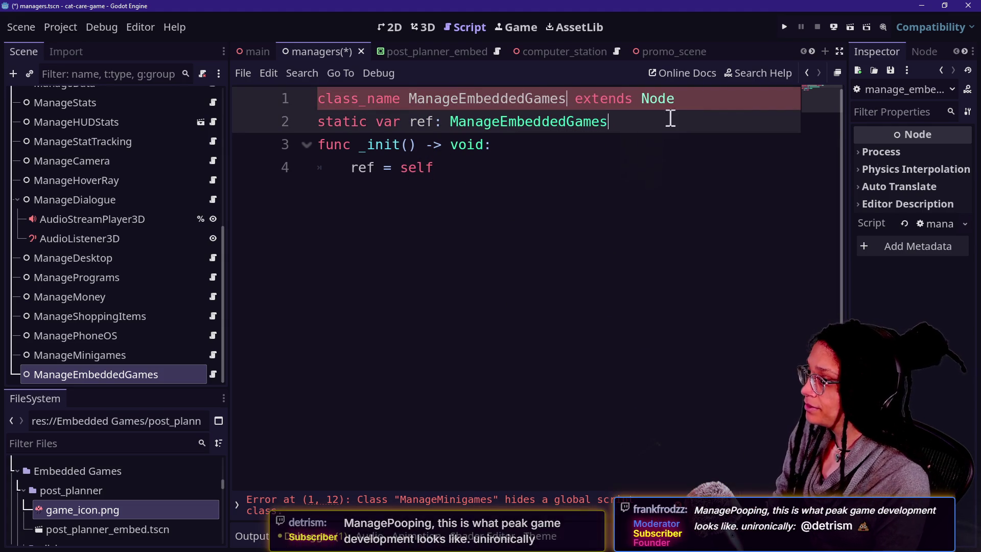
key("Down")
left_click(426, 184)
key("Return")
key("Return")
key("BackSpace")
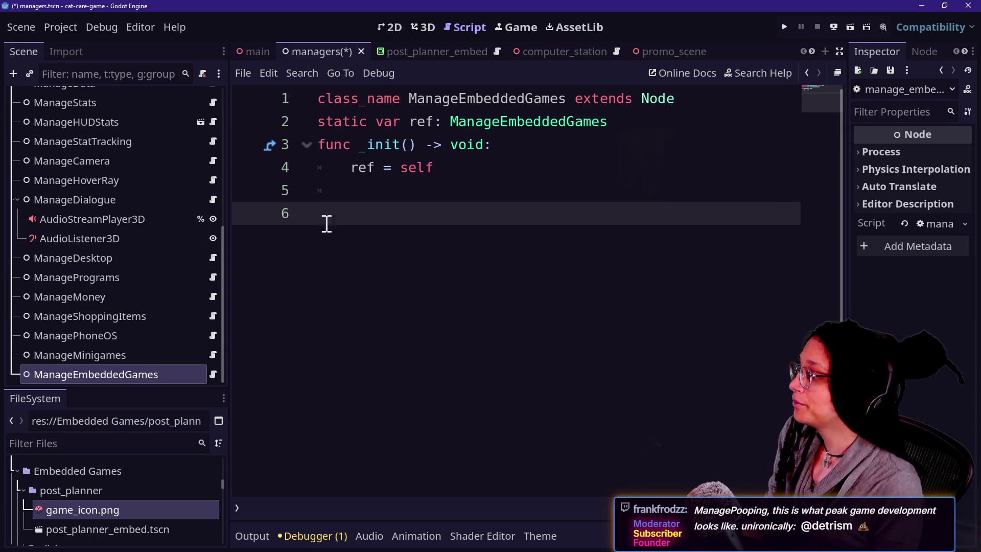
key("ctrl+s")
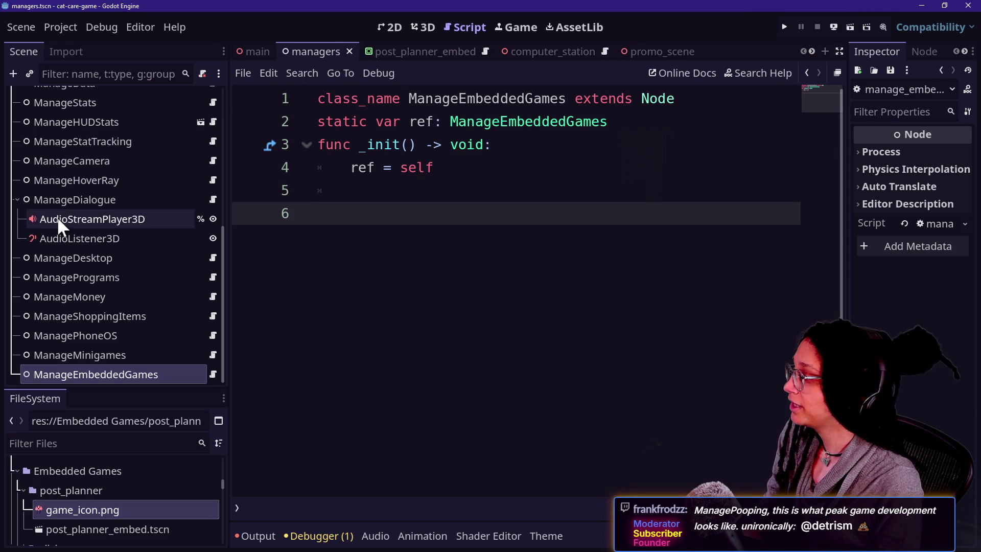
scroll(131, 298, "up", 5)
scroll(131, 268, "down", 3)
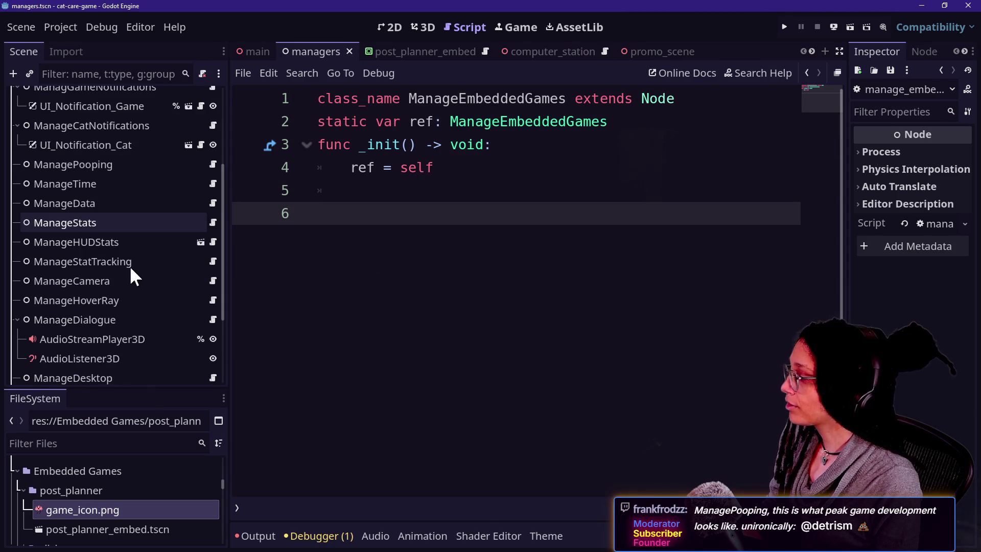
scroll(131, 268, "down", 3)
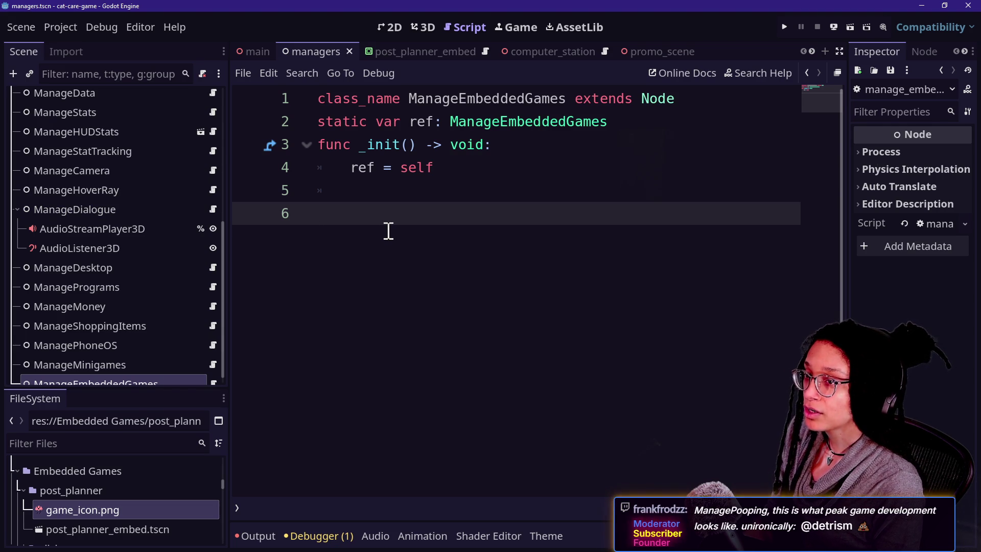
key("alt+Tab")
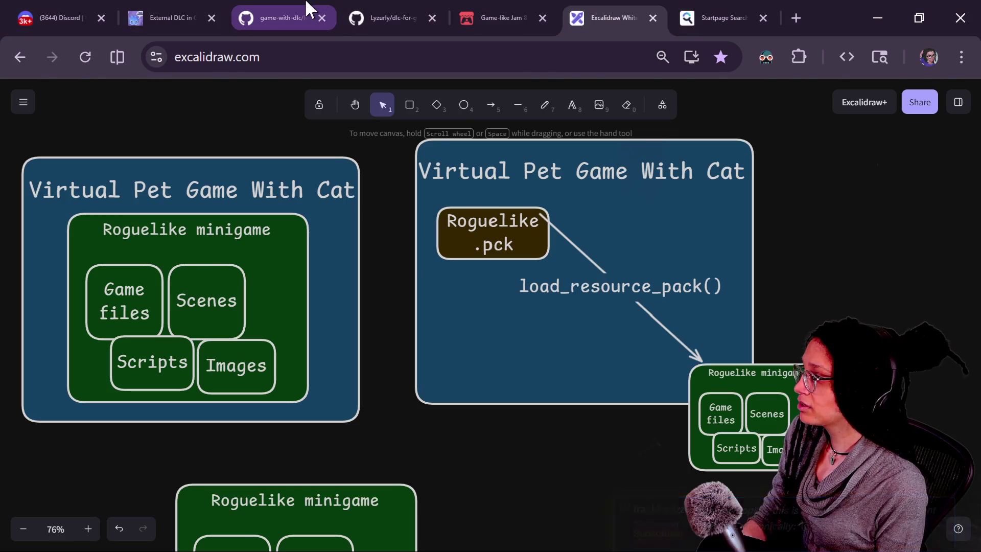
Return to the game-with-dlc repository root in the GitHub tab
left_click(309, 15)
left_click(258, 190)
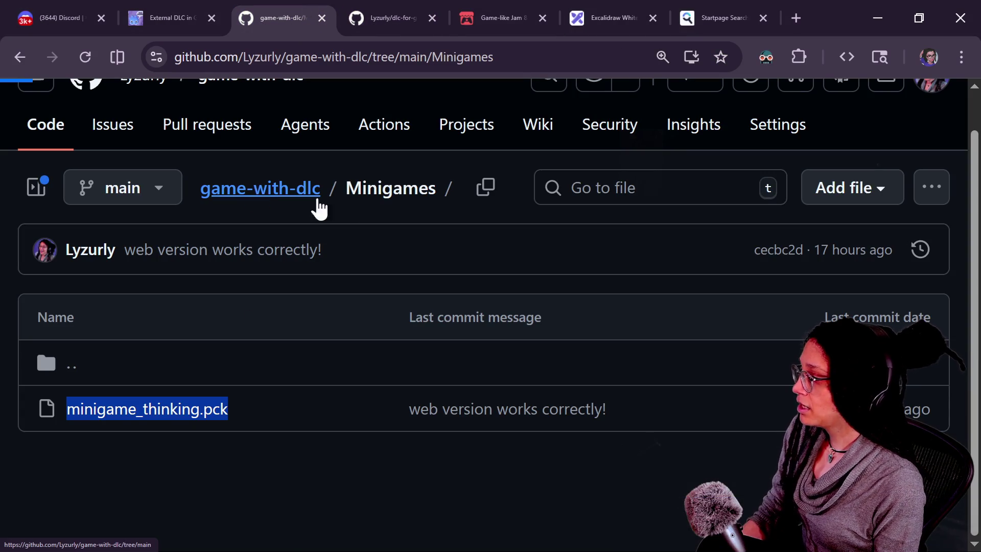
scroll(433, 296, "down", 4)
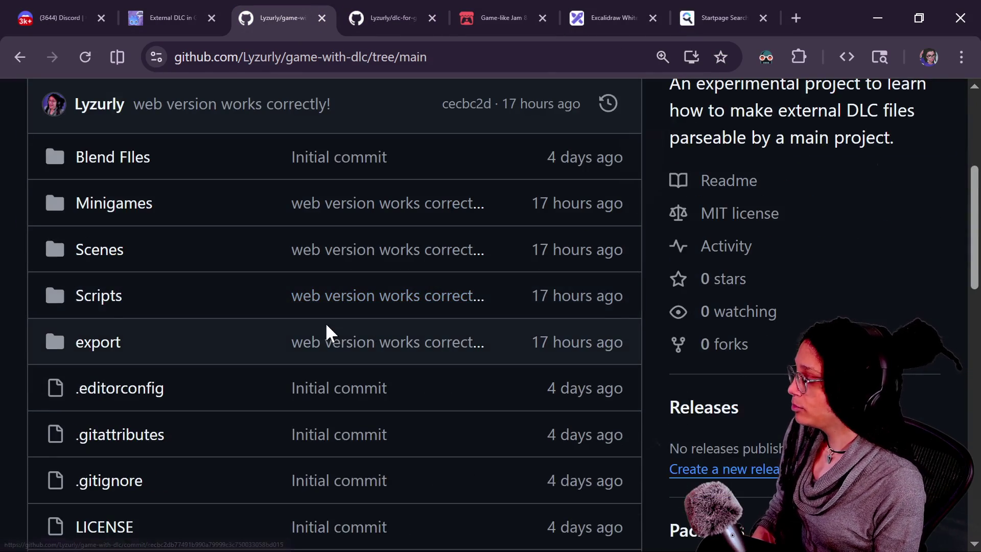
scroll(179, 272, "down", 2)
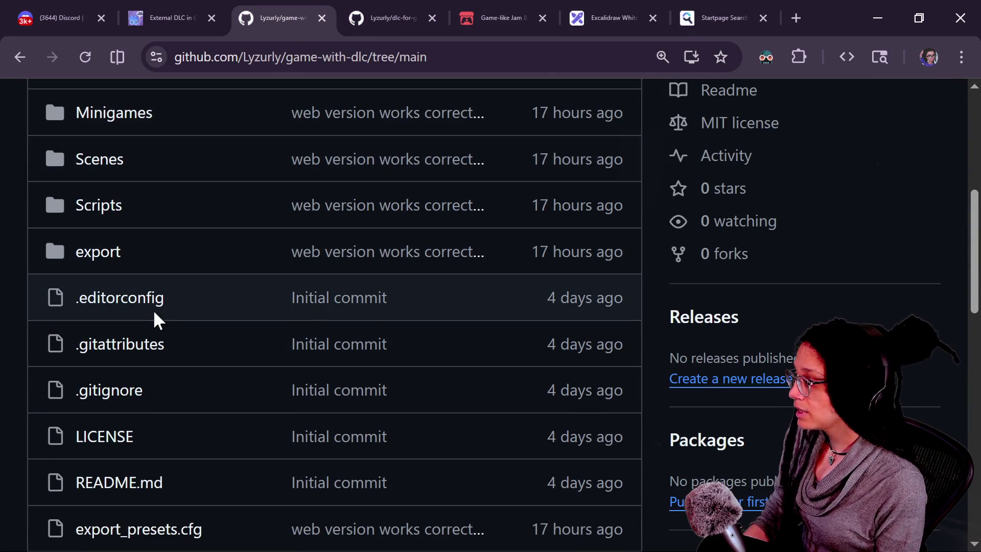
scroll(300, 307, "down", 5)
scroll(300, 306, "up", 8)
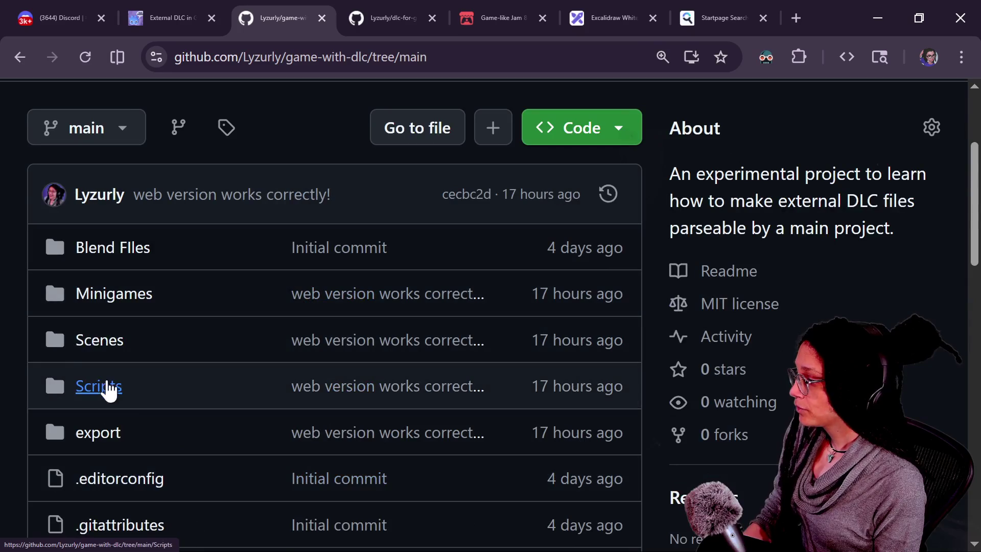
Open Scripts/manage_minigames.gd from the top, then paste the copied code into the Godot script
left_click(138, 388)
scroll(283, 361, "down", 8)
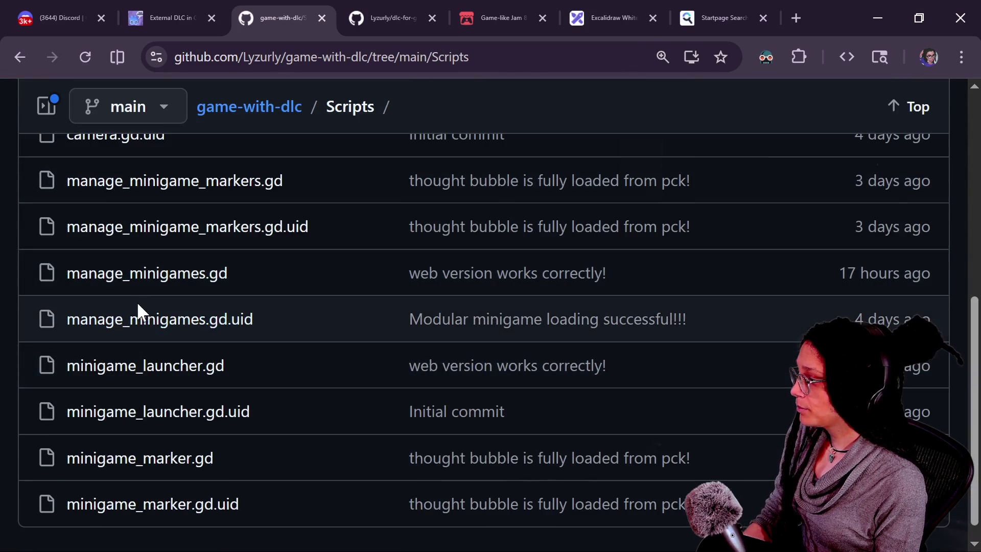
left_click(149, 282)
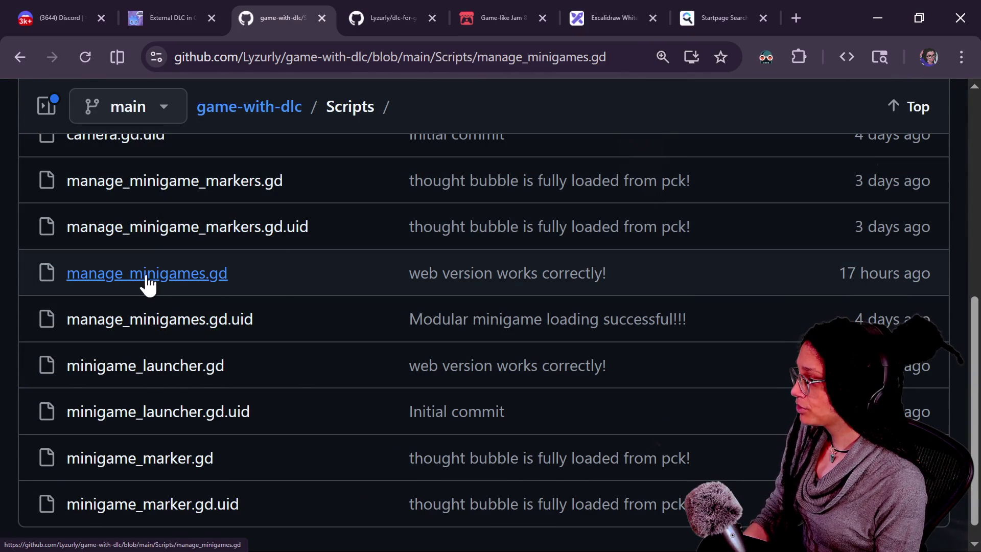
scroll(358, 274, "down", 5)
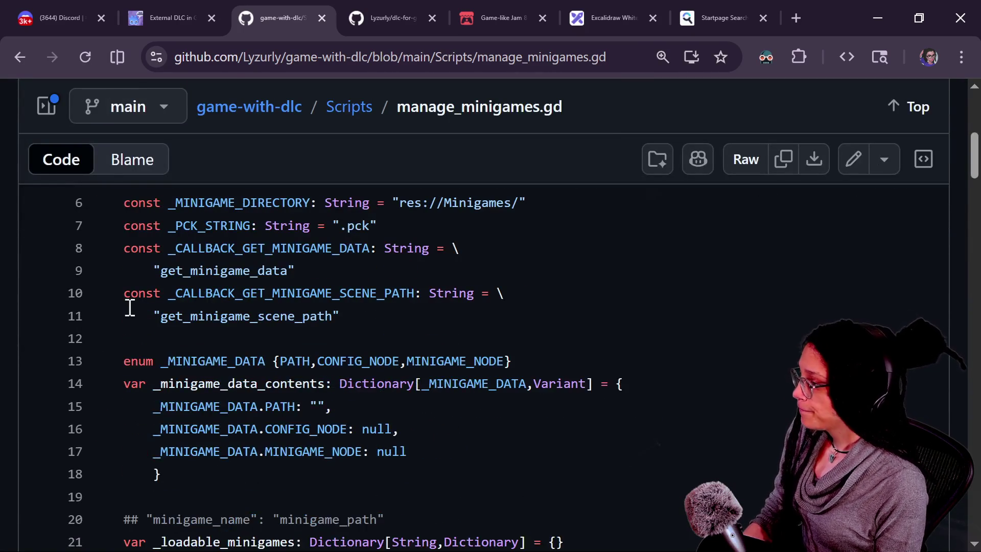
scroll(130, 308, "up", 2)
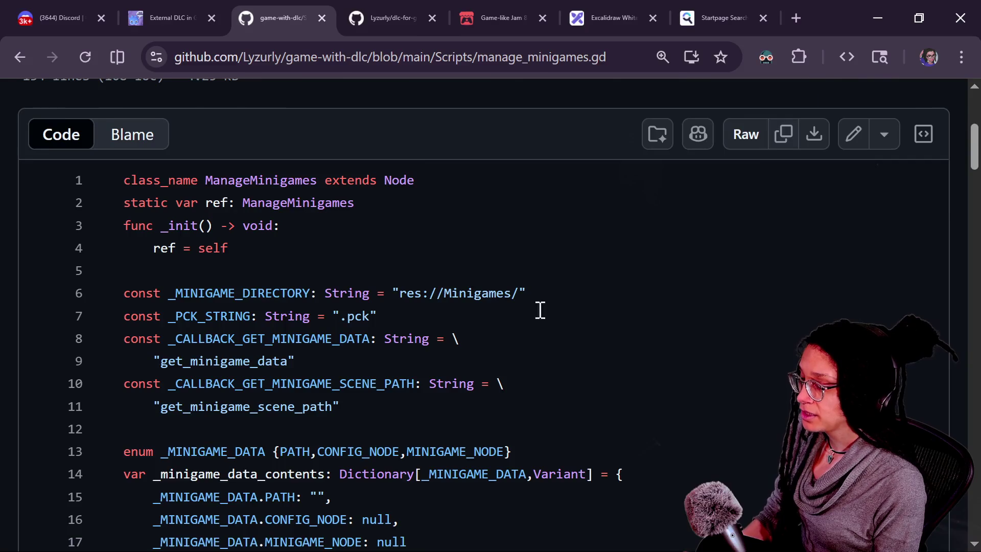
key("alt+Tab")
key("ctrl+v")
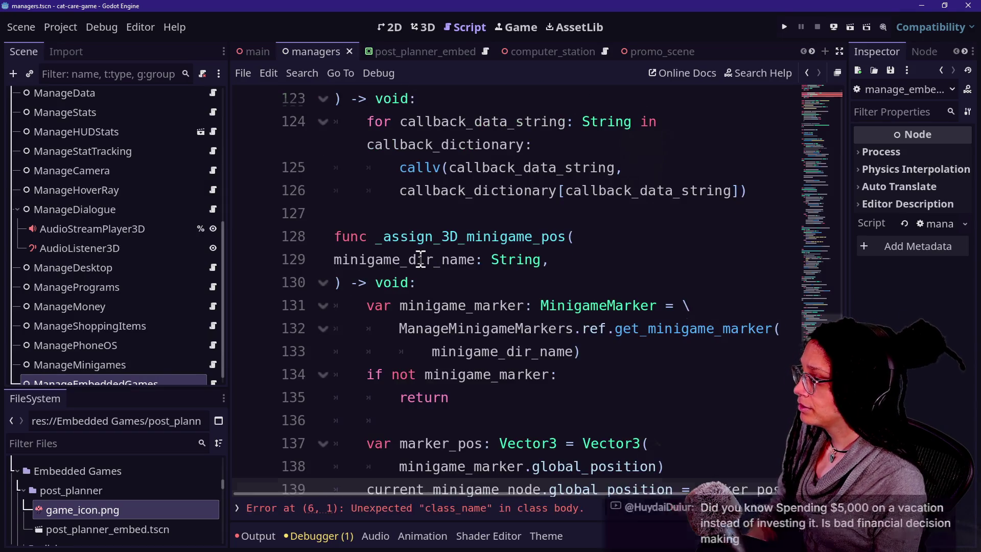
Delete the duplicate class_name ManageMinigames header lines from the pasted code
scroll(420, 259, "up", 20)
scroll(420, 260, "up", 10)
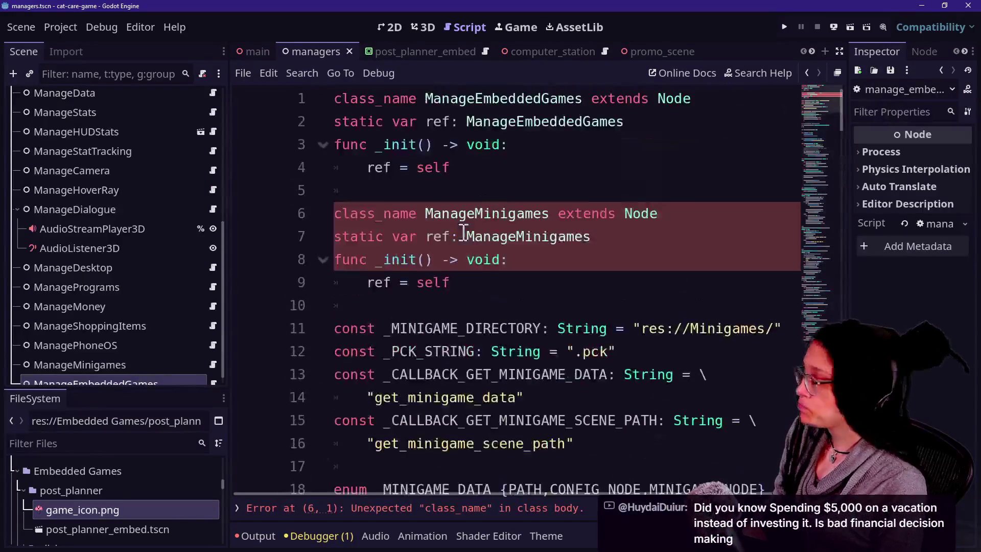
left_click_drag(439, 305, 438, 191)
key("BackSpace")
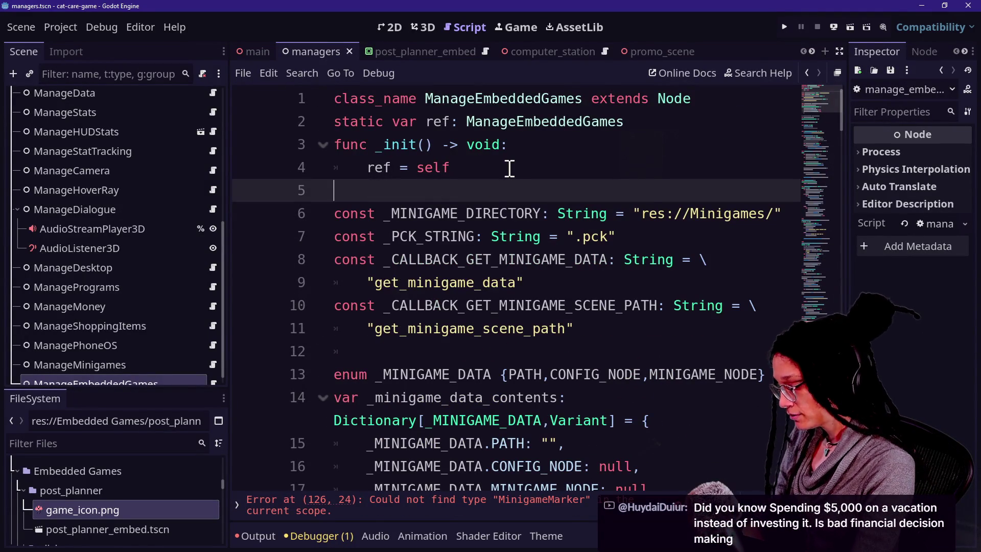
Inspect the pasted minigame constants on lines 6–8, including _MINIGAME_DIRECTORY
left_click_drag(600, 305, 605, 325)
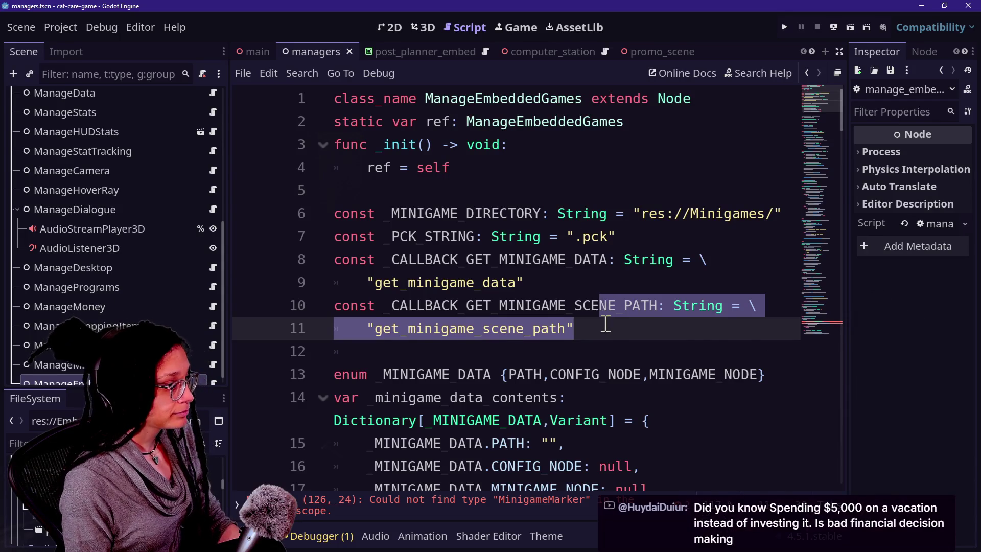
left_click(528, 281)
left_click_drag(384, 212, 541, 214)
left_click(540, 217)
left_click_drag(384, 213, 549, 214)
left_click(550, 214)
left_click_drag(382, 213, 576, 260)
left_click(575, 260)
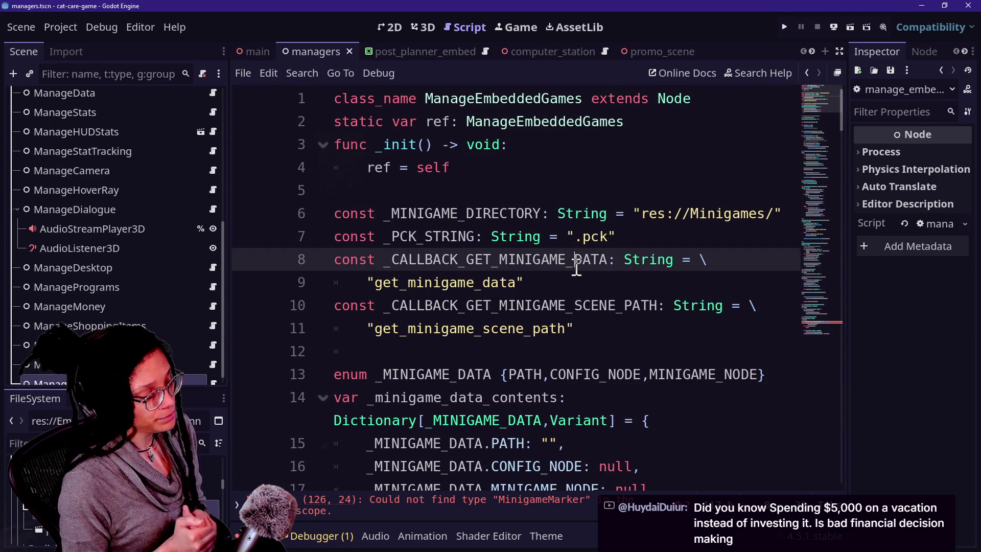
left_click(511, 214)
left_click(573, 307)
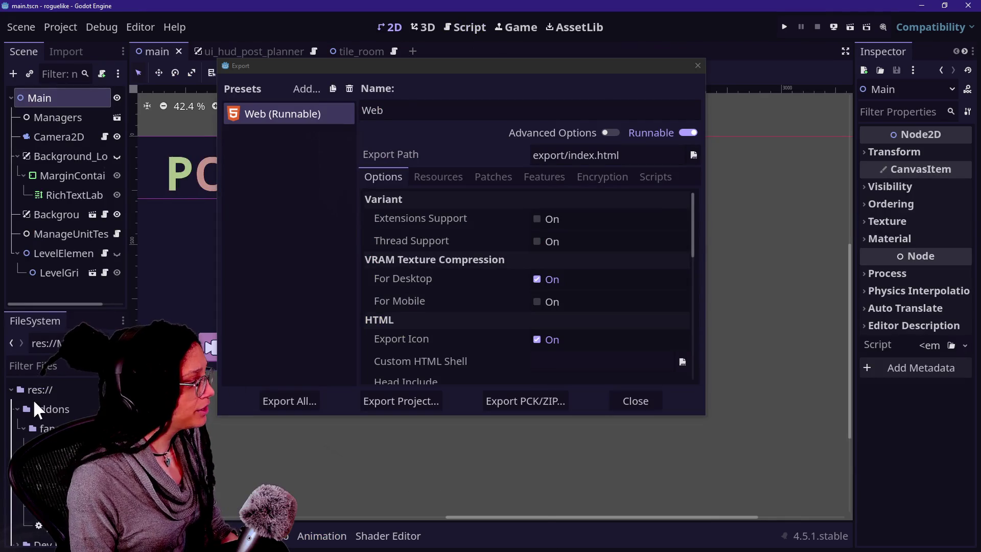
Close the Web export settings and collapse the addons folder
left_click(632, 402)
left_click(632, 402)
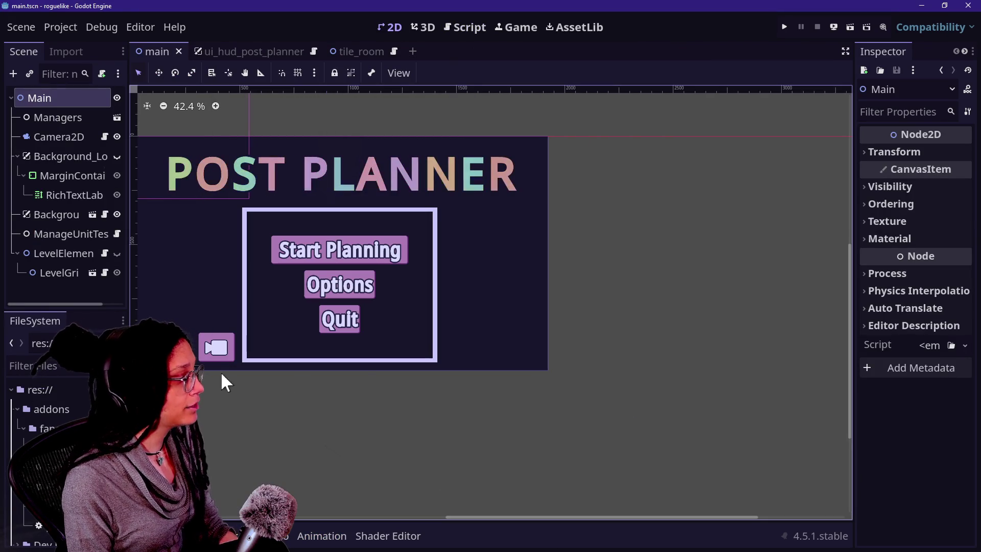
left_click(17, 409)
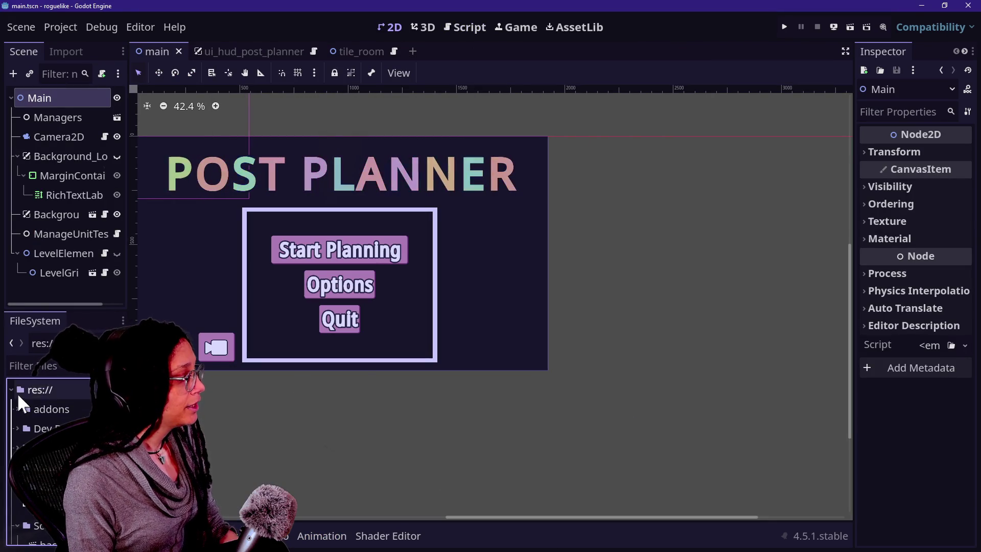
left_click(44, 389)
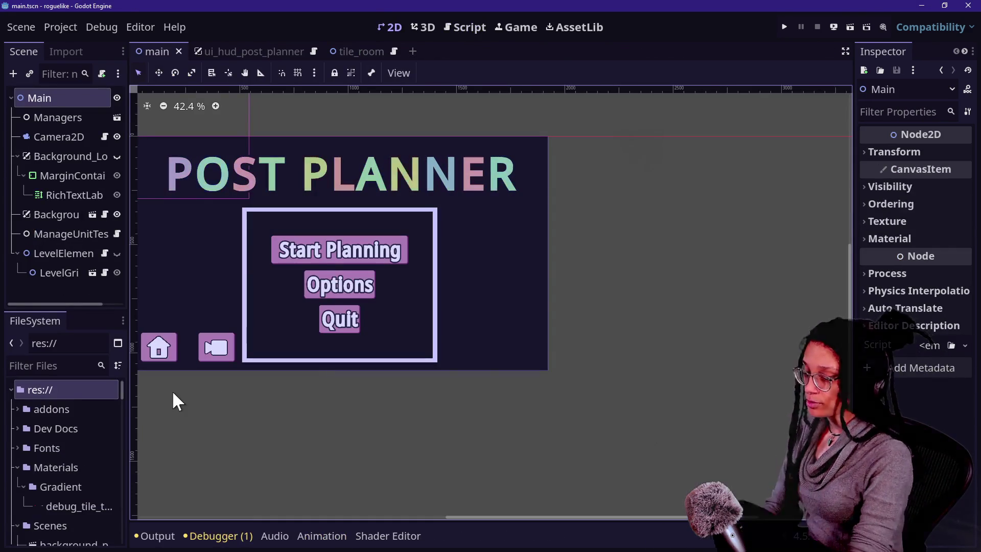
left_click(173, 393)
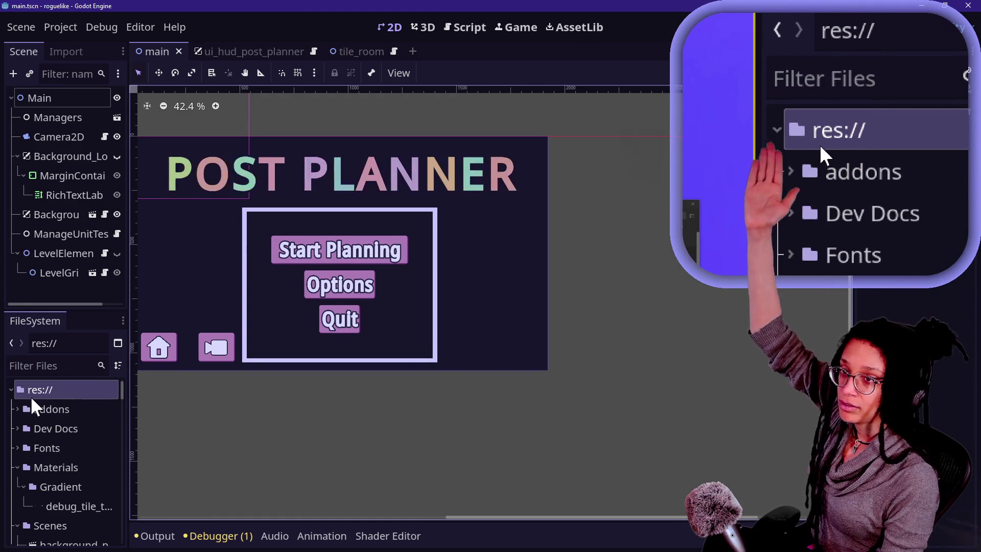
Browse the FileSystem dock and select the project root folder
left_click_drag(35, 398, 57, 418)
scroll(57, 418, "down", 1)
scroll(56, 415, "down", 6)
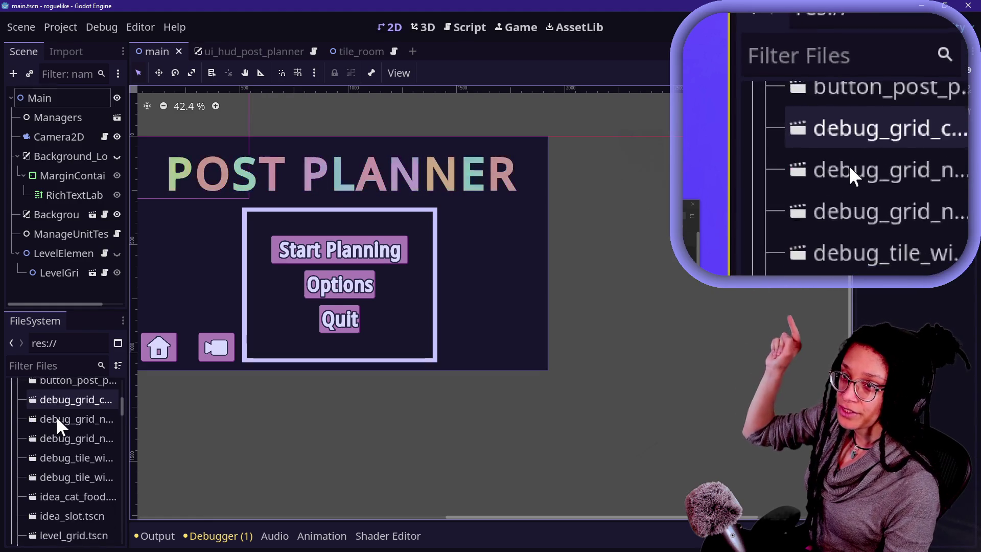
scroll(56, 416, "up", 3)
scroll(56, 416, "up", 1)
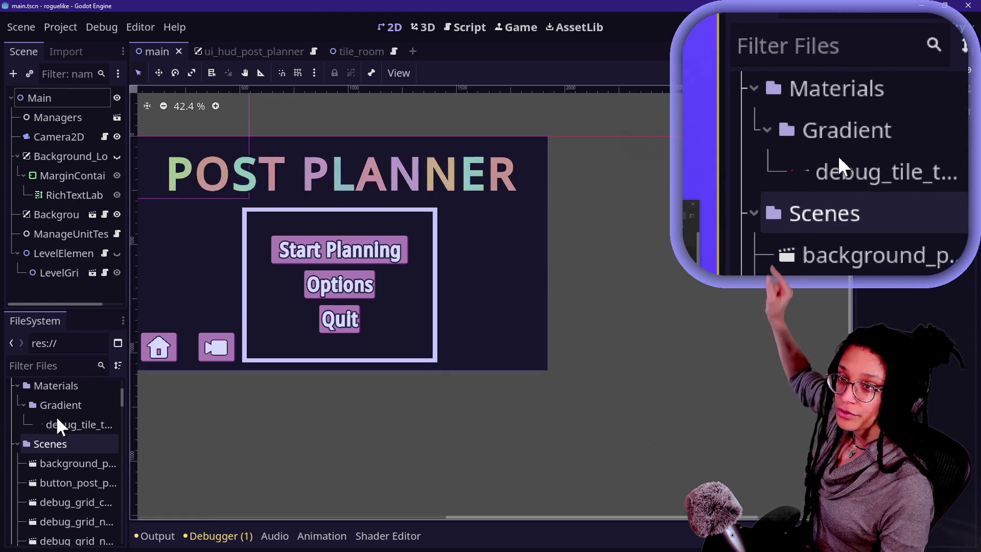
scroll(56, 416, "down", 2)
scroll(57, 415, "up", 2)
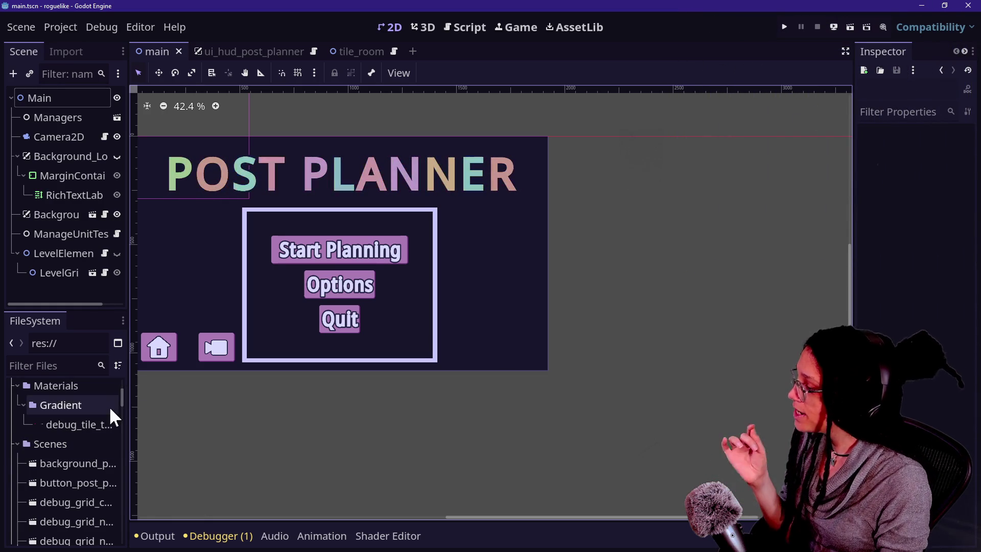
scroll(109, 406, "up", 3)
left_click(68, 402)
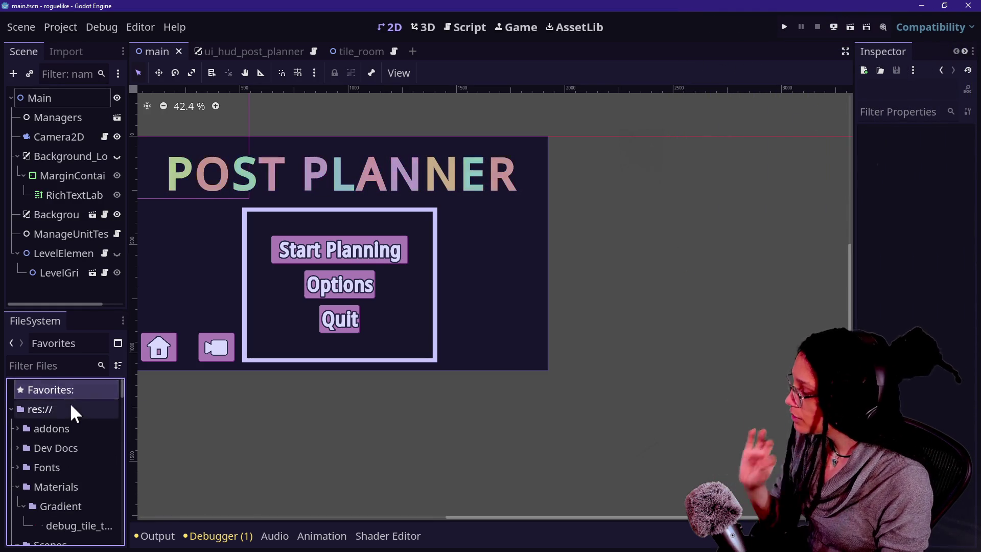
Create a new post_planner folder at res://
right_click(70, 407)
mouse_move(104, 375)
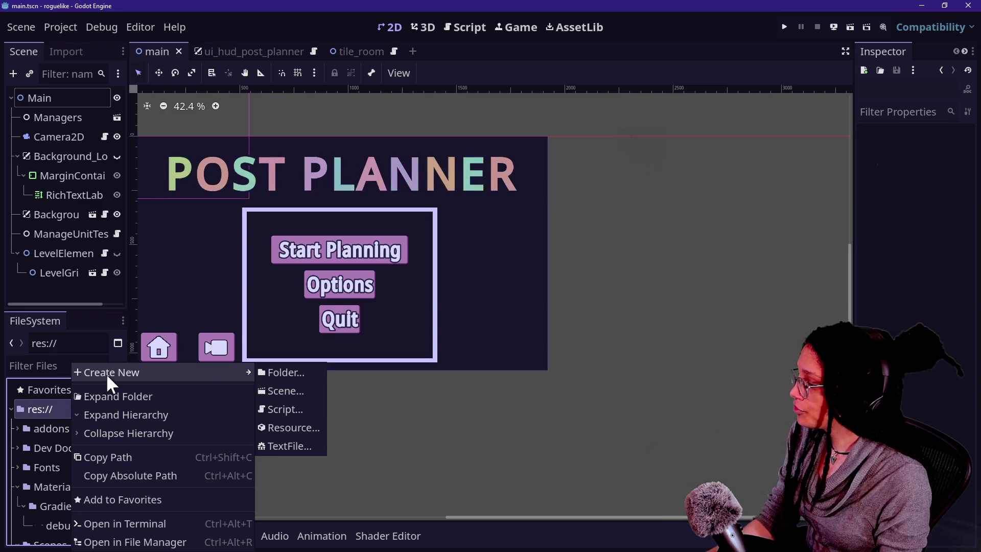
left_click(259, 372)
type("post_planner")
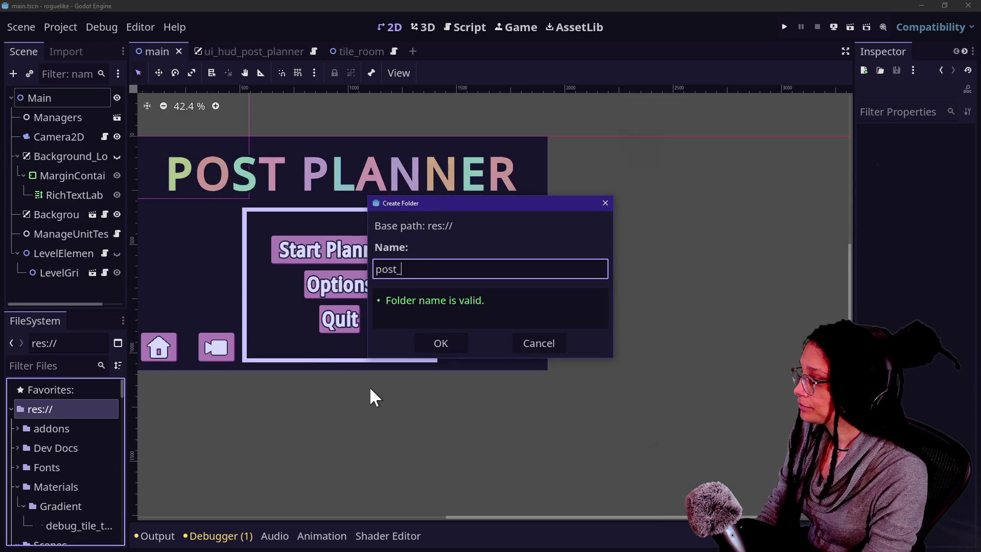
key("Return")
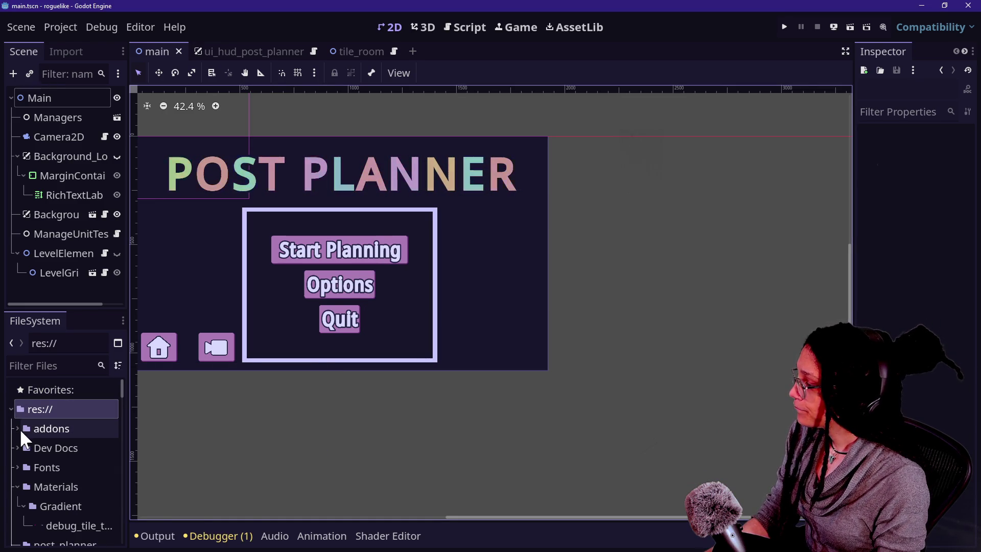
Collapse the Materials, Scenes, Scripts and Spritesheets folders in FileSystem
left_click(17, 487)
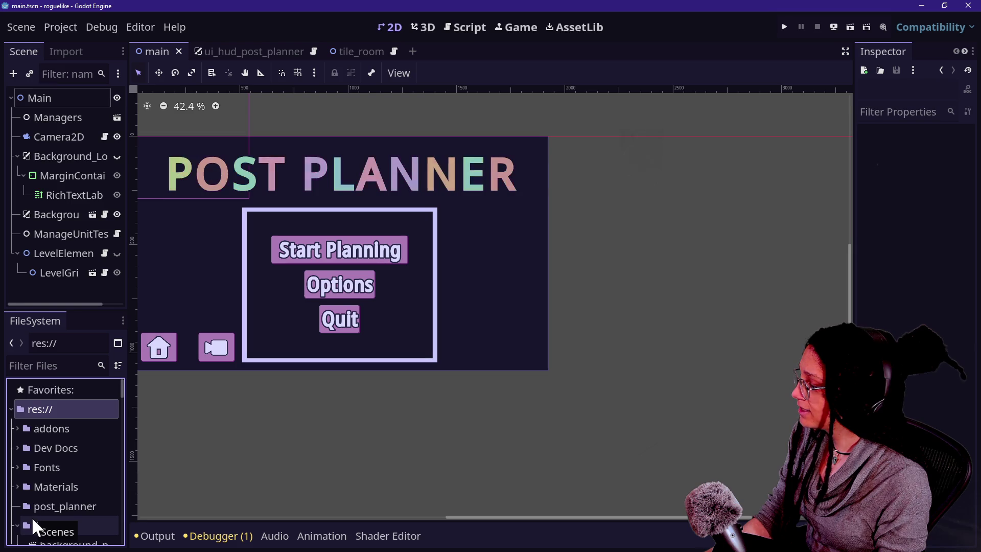
scroll(32, 517, "down", 5)
scroll(32, 438, "up", 1)
scroll(32, 427, "up", 5)
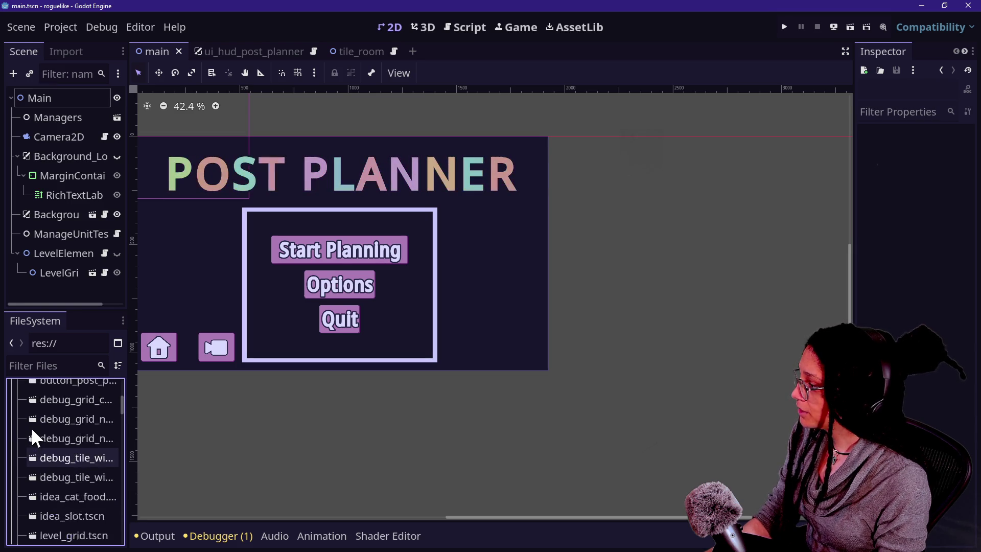
left_click(17, 403)
left_click(18, 423)
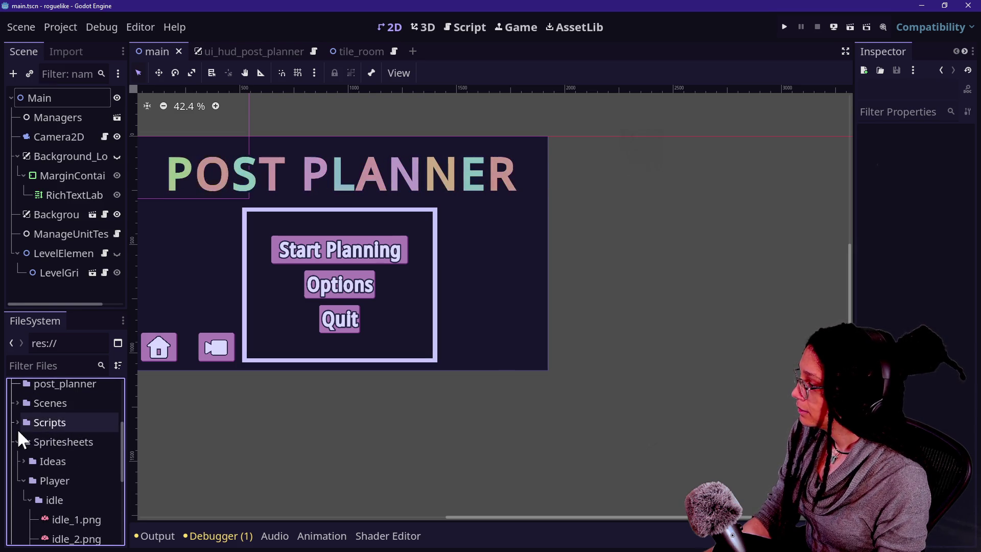
left_click(18, 442)
scroll(15, 482, "up", 3)
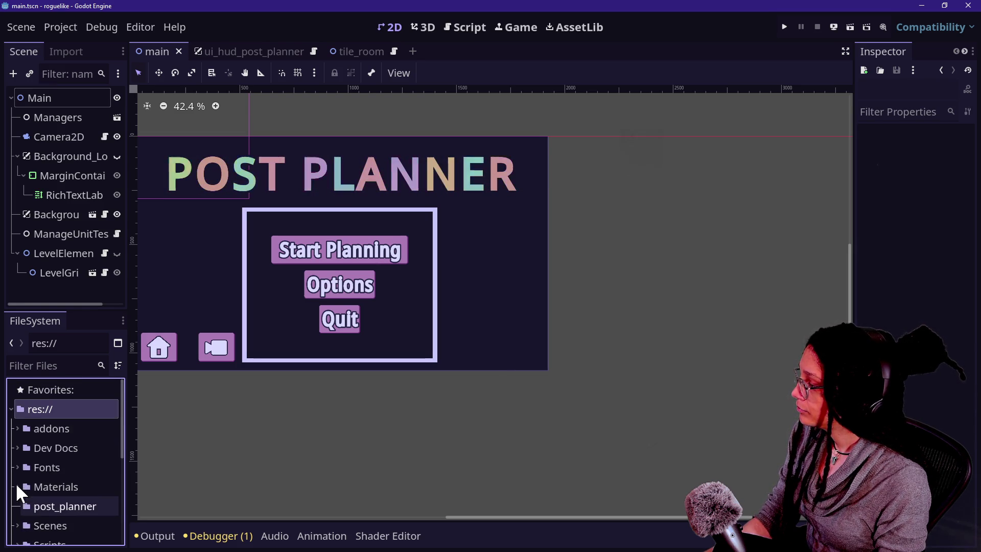
Move addons into post_planner, then drag it back to the project root
left_click_drag(46, 428, 69, 508)
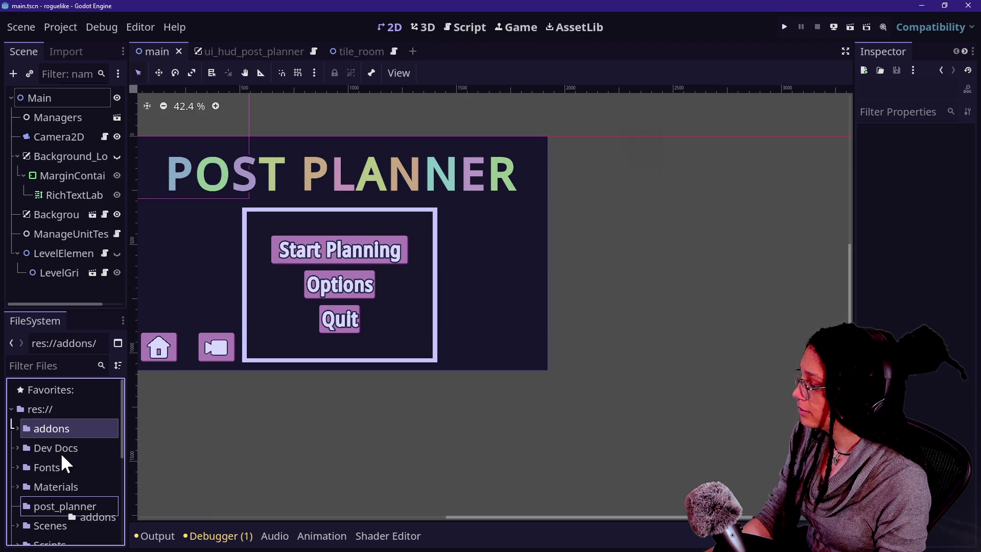
left_click_drag(61, 458, 65, 505)
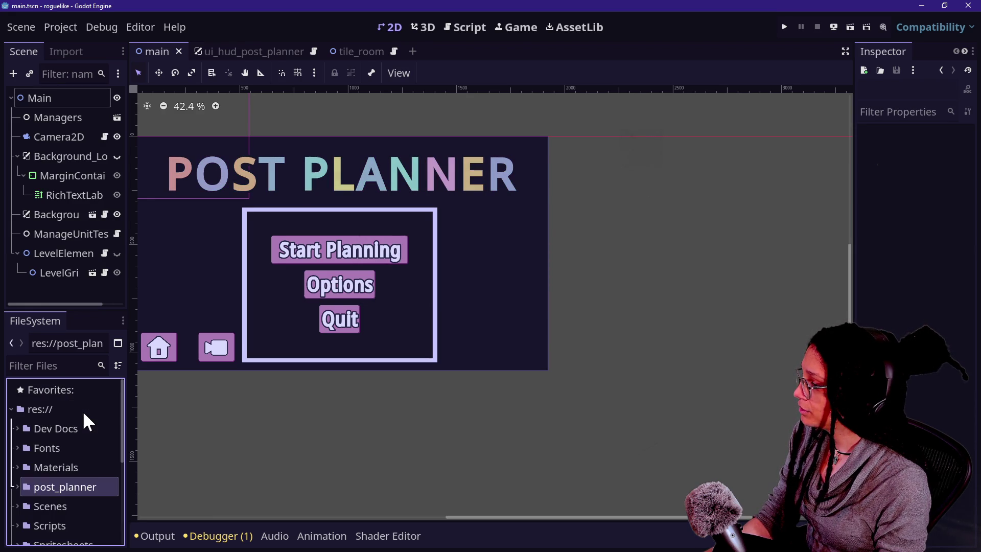
left_click(38, 447)
left_click(9, 486)
left_click_drag(41, 504, 39, 409)
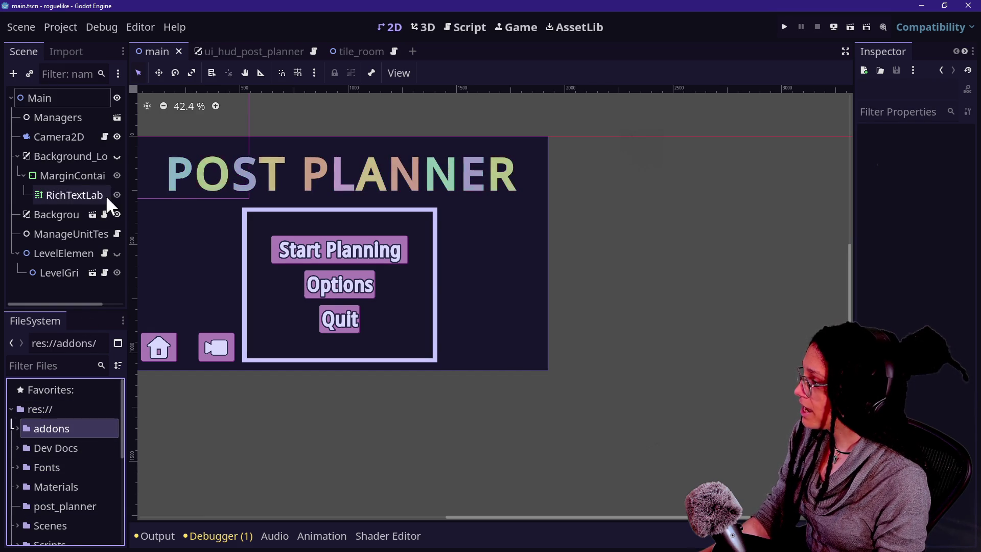
Check the Autoload list in Project Settings
left_click(61, 28)
left_click(76, 43)
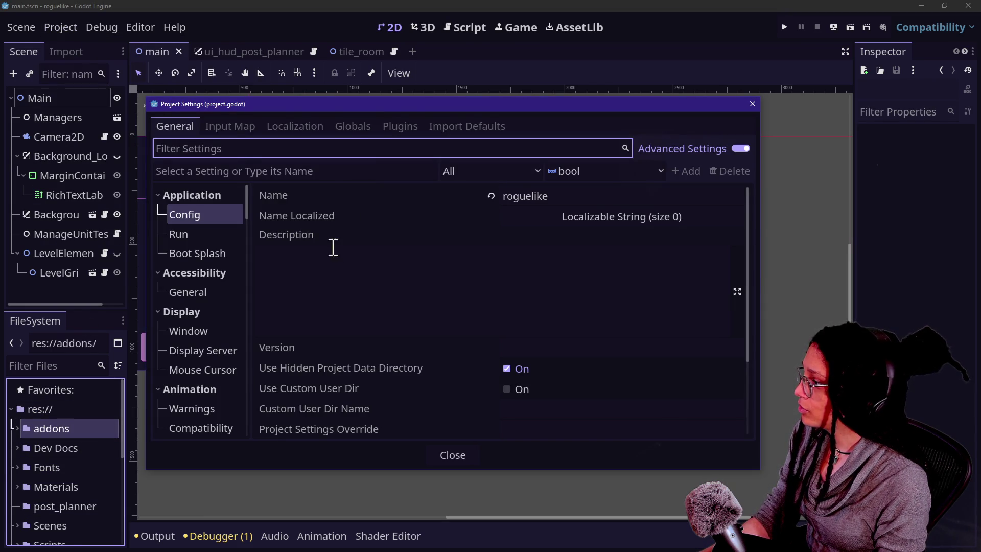
left_click(358, 129)
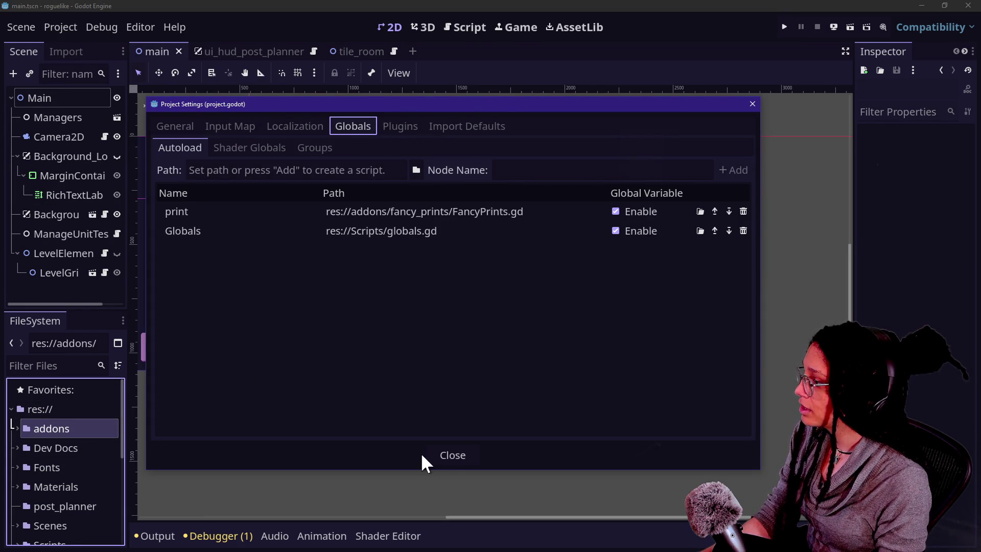
left_click(439, 455)
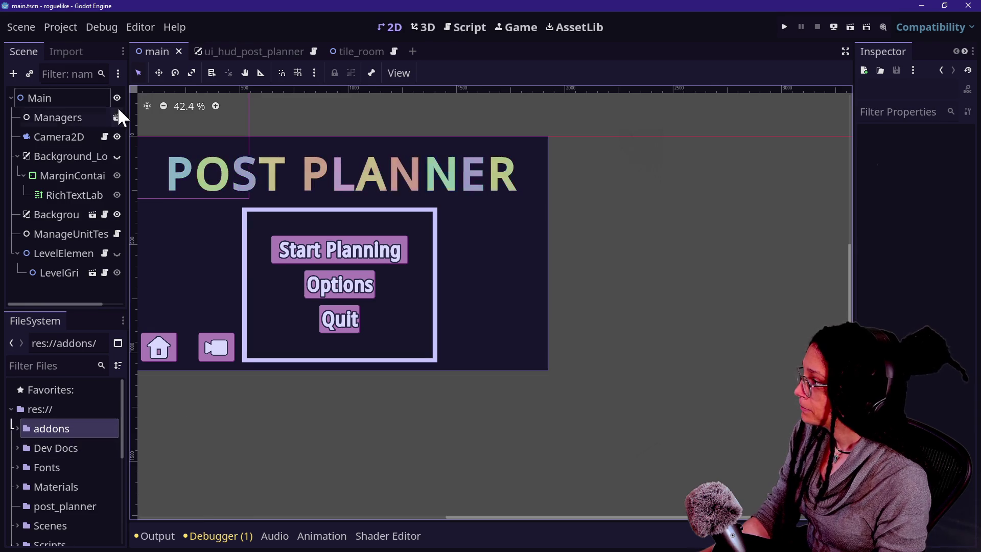
Review the installed plugins in Project Settings, then select the addons folder
left_click(61, 26)
left_click(76, 43)
left_click(410, 126)
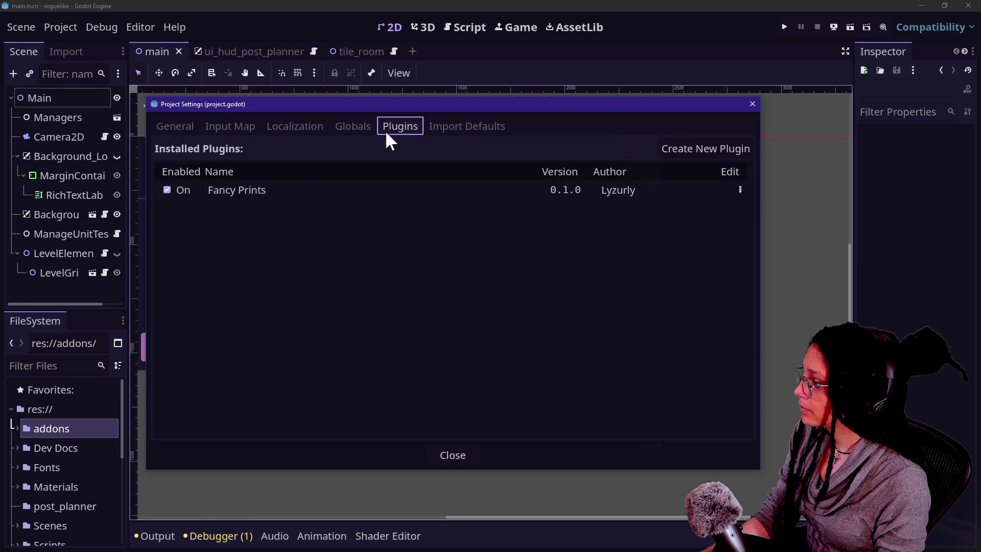
left_click(460, 451)
left_click(65, 441)
left_click(61, 436)
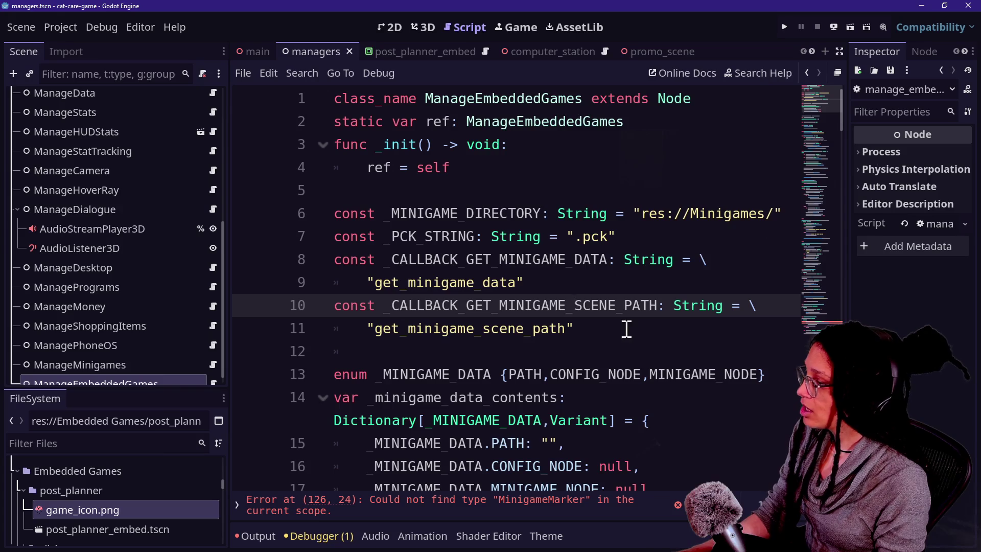
Search the help for load_resource_pack and highlight its replace_files parameter
left_click(783, 71)
type("loa")
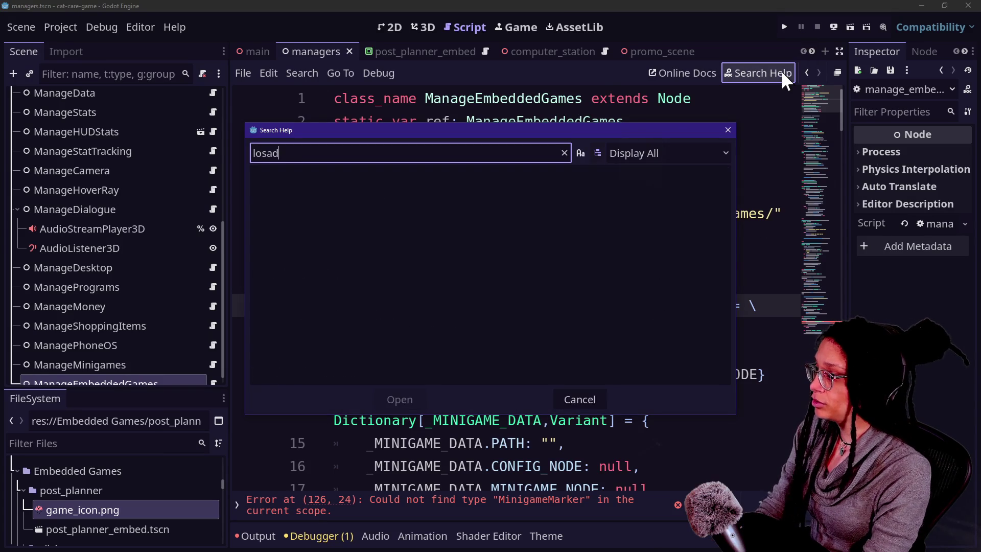
type("d_reso")
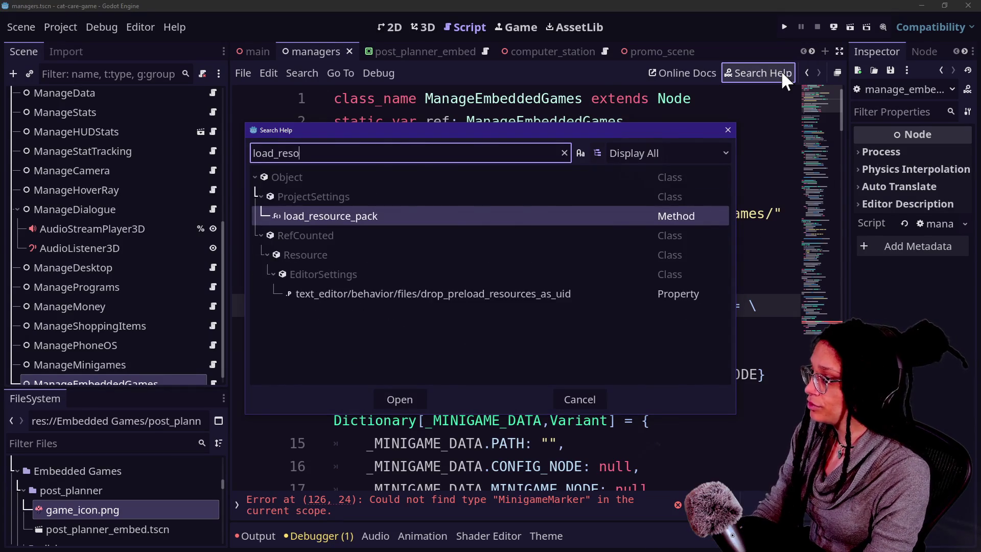
key("Return")
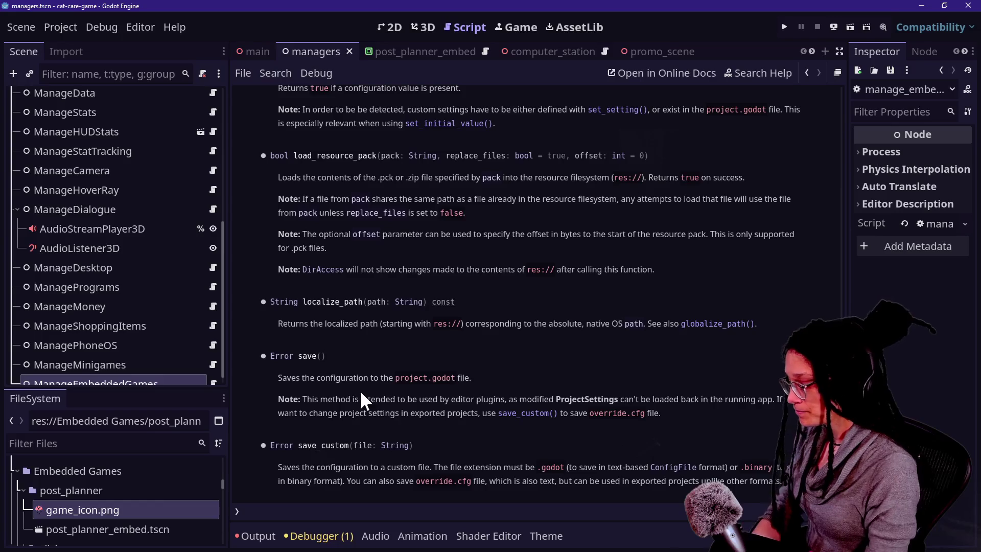
scroll(469, 329, "up", 5)
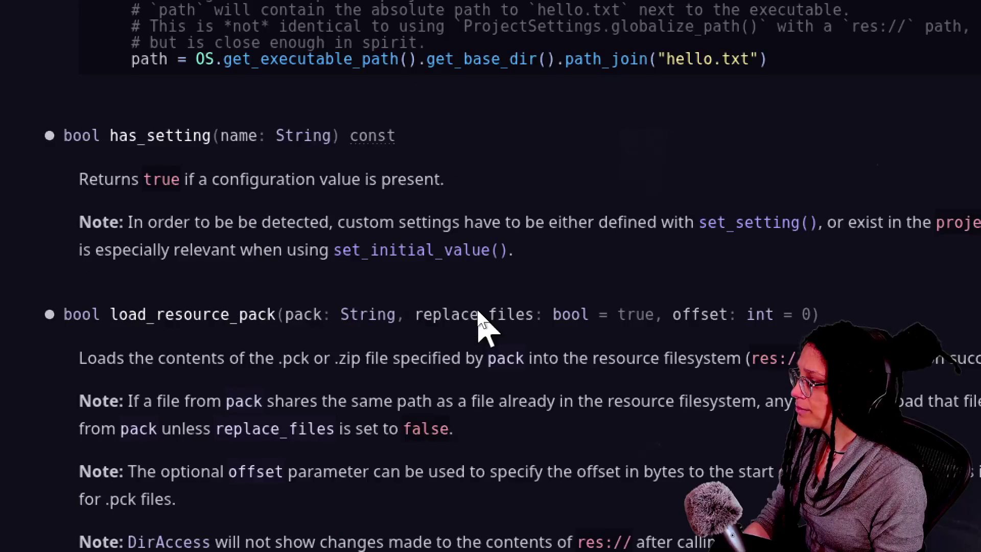
mouse_move(415, 314)
left_mouse_down()
mouse_move(654, 314)
mouse_move(668, 324)
mouse_move(523, 299)
mouse_move(438, 300)
mouse_move(405, 314)
left_mouse_up()
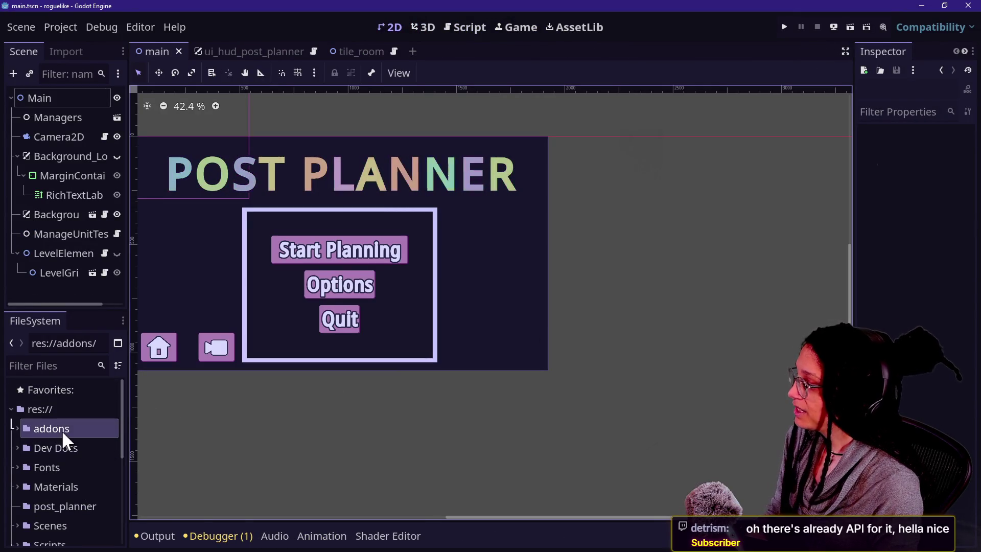
Move the Dev Docs folder into post_planner
left_click_drag(28, 428, 57, 434)
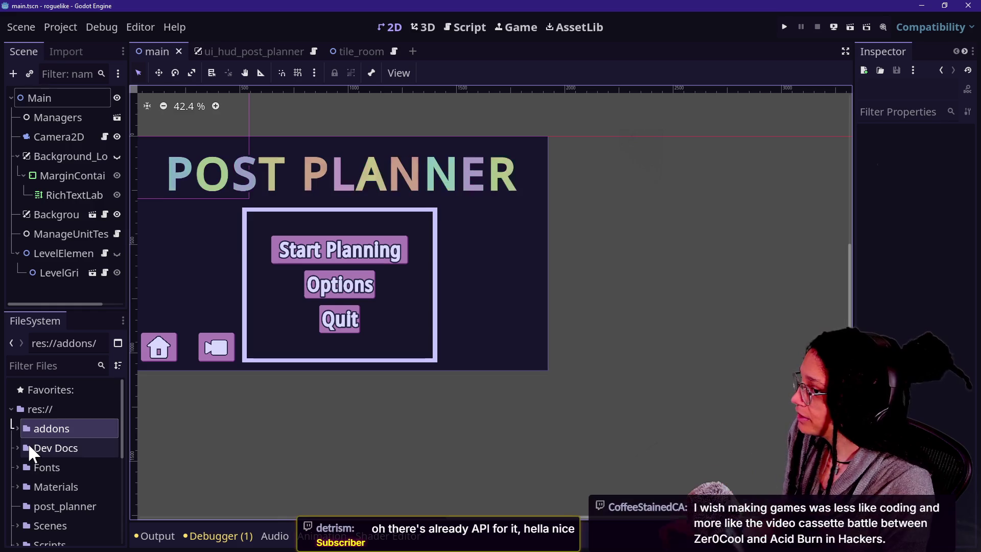
scroll(60, 441, "down", 1)
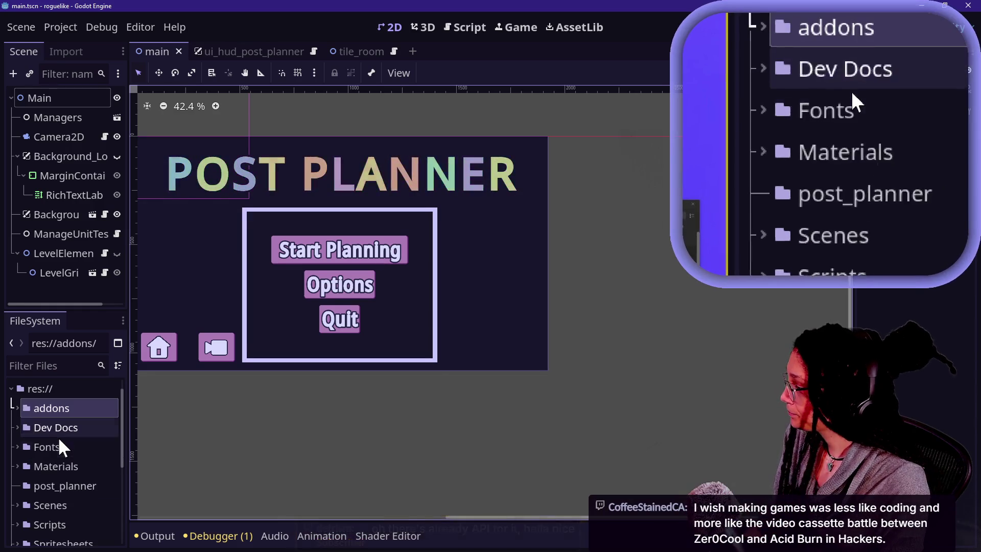
mouse_move(50, 432)
left_mouse_down()
mouse_move(76, 505)
mouse_move(64, 428)
left_mouse_up()
left_click(15, 427)
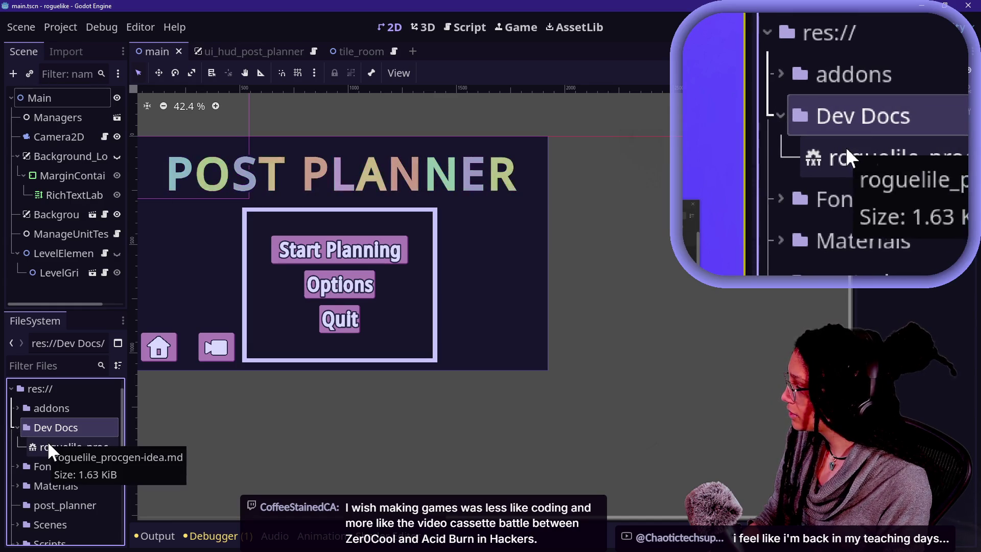
left_click(17, 427)
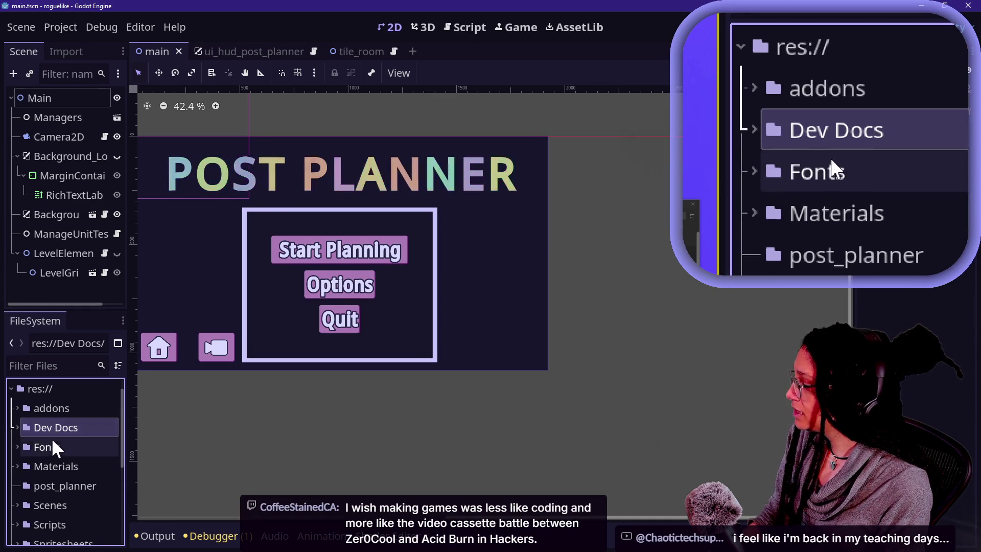
left_click_drag(43, 424, 78, 483)
Move Fonts, Materials and Scenes into post_planner; moving Spritesheets raises an error
left_click_drag(60, 431, 73, 466)
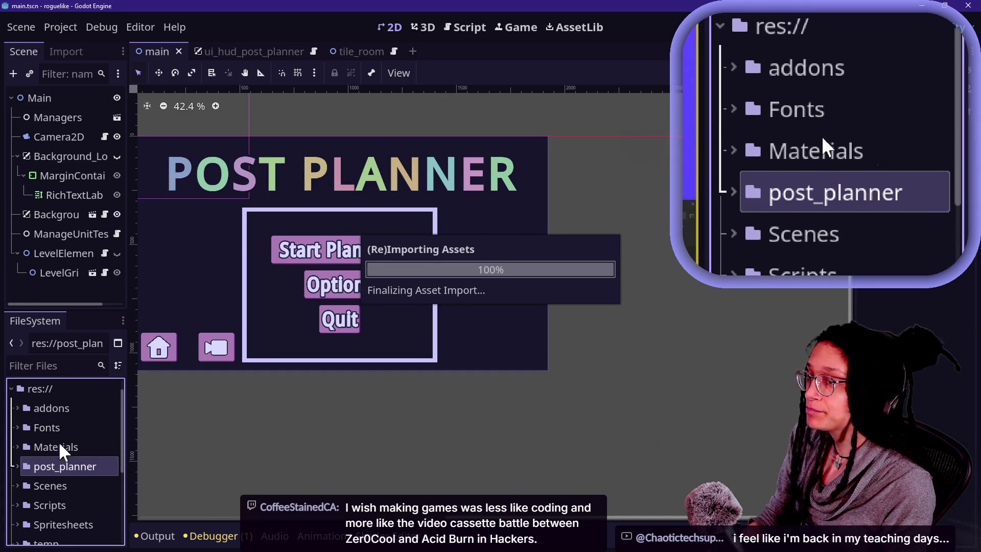
mouse_move(38, 429)
left_mouse_down()
mouse_move(59, 447)
mouse_move(54, 428)
mouse_move(59, 464)
left_mouse_up()
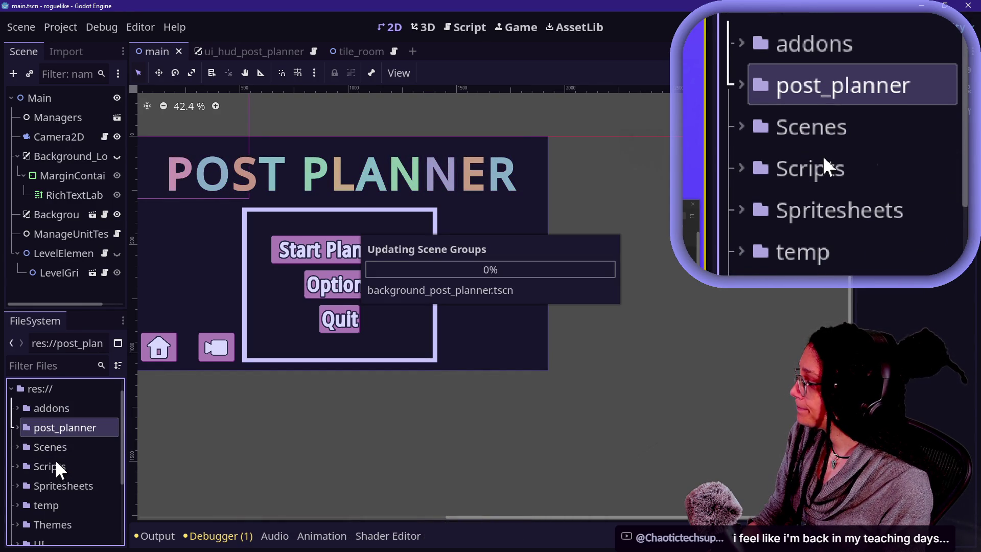
left_click_drag(48, 448, 51, 428)
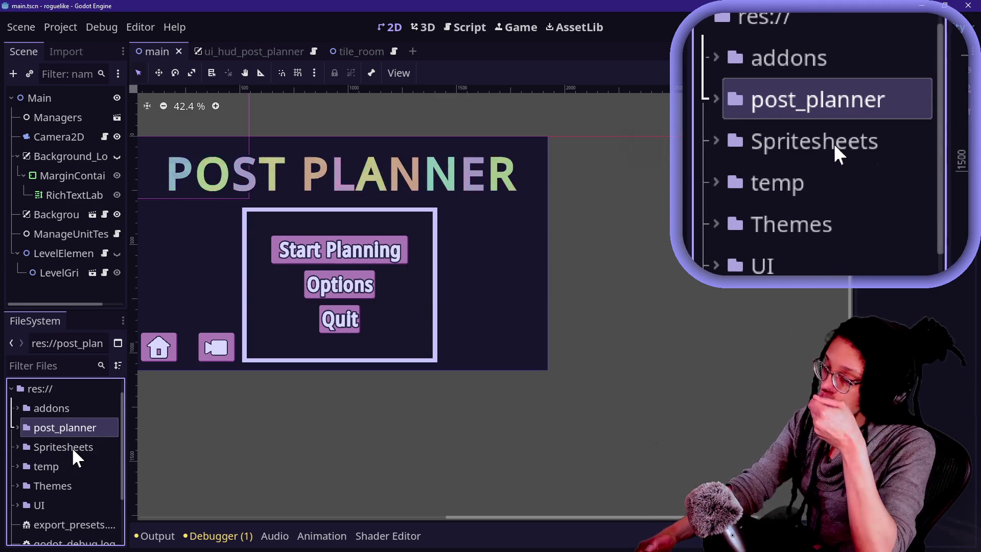
left_click_drag(72, 447, 62, 428)
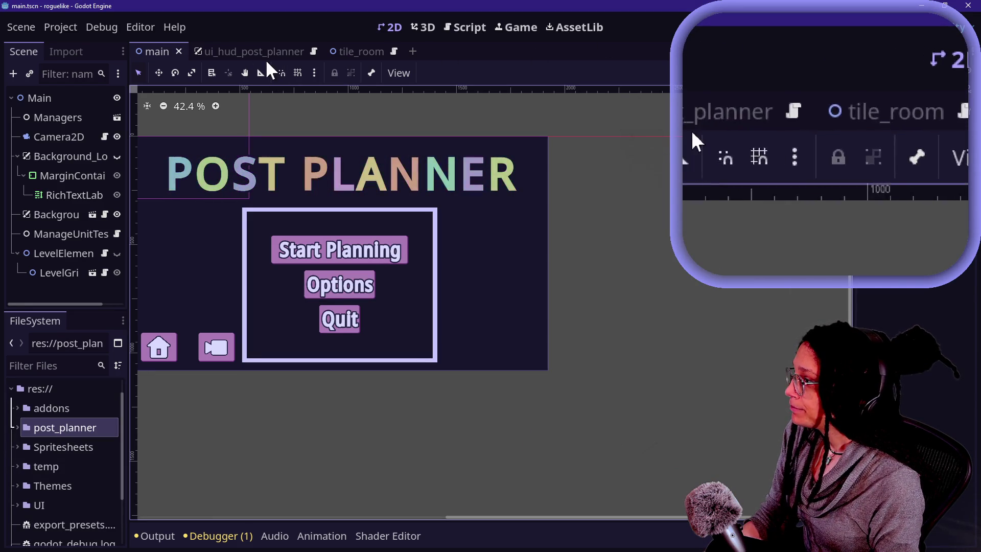
left_click(21, 450)
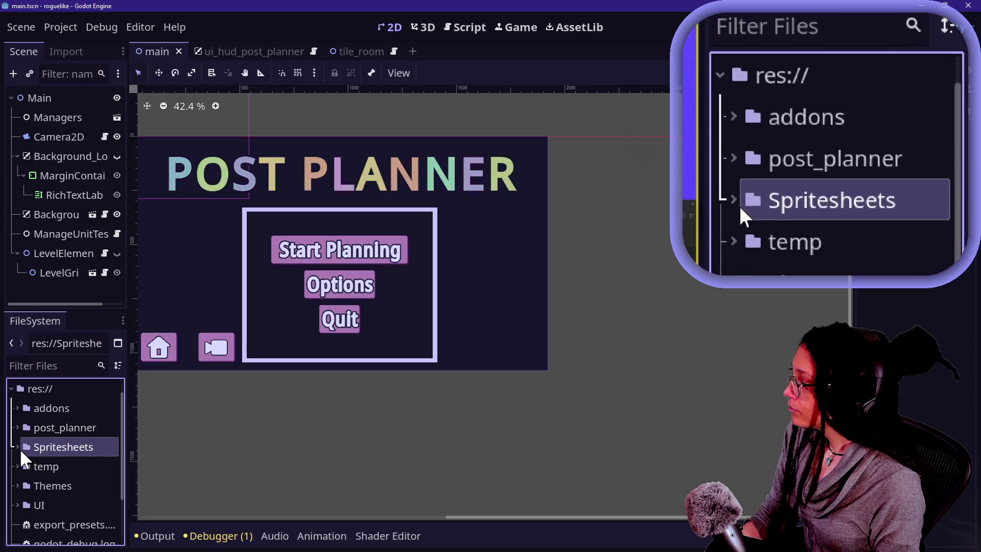
Create a new Spritesheets folder inside post_planner
left_click(18, 448)
left_click(24, 484)
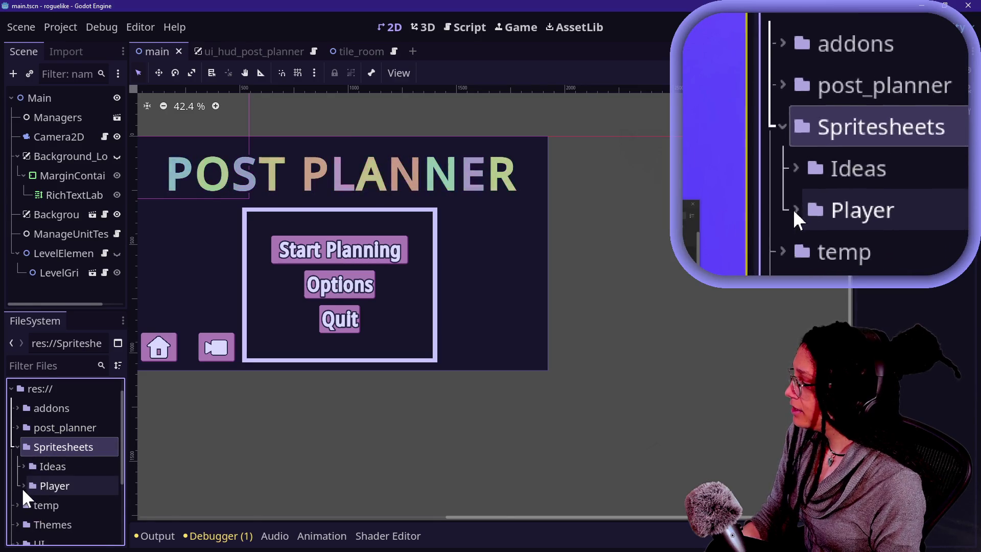
left_click(39, 469)
left_click(59, 427)
left_click(16, 427)
right_click(35, 428)
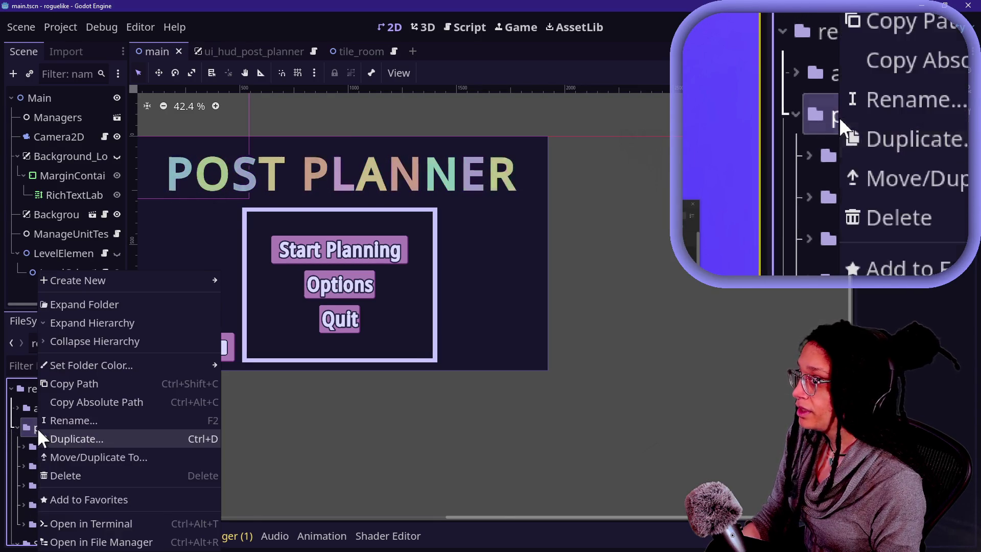
mouse_move(170, 284)
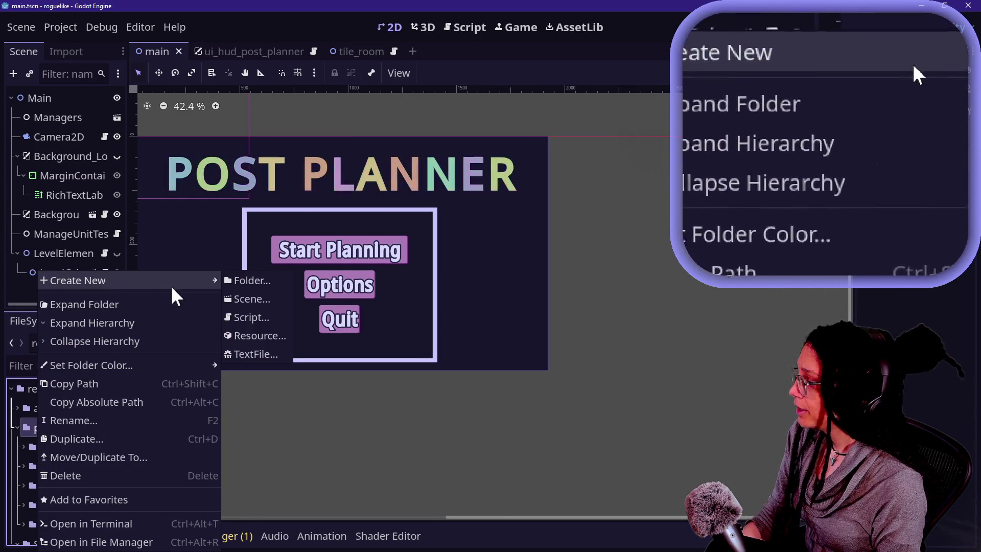
left_click(241, 280)
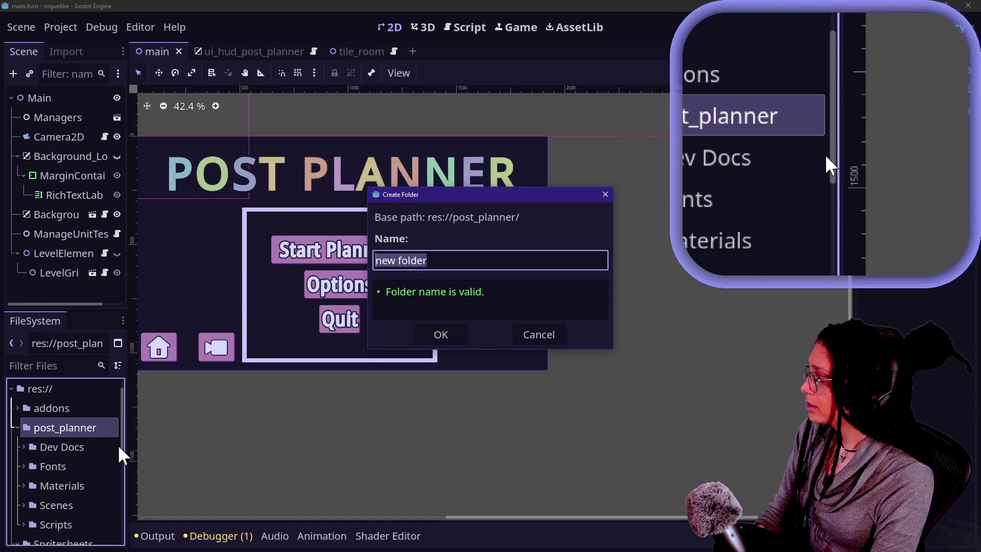
type("Spritesheets")
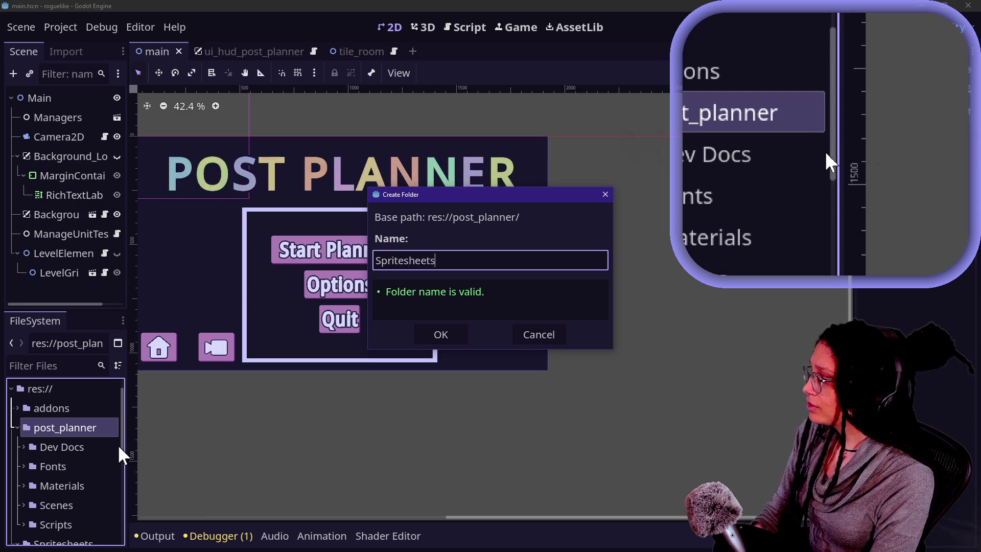
key("Return")
Move Ideas into the new Spritesheets; moving Player is refused with an error
scroll(21, 480, "down", 3)
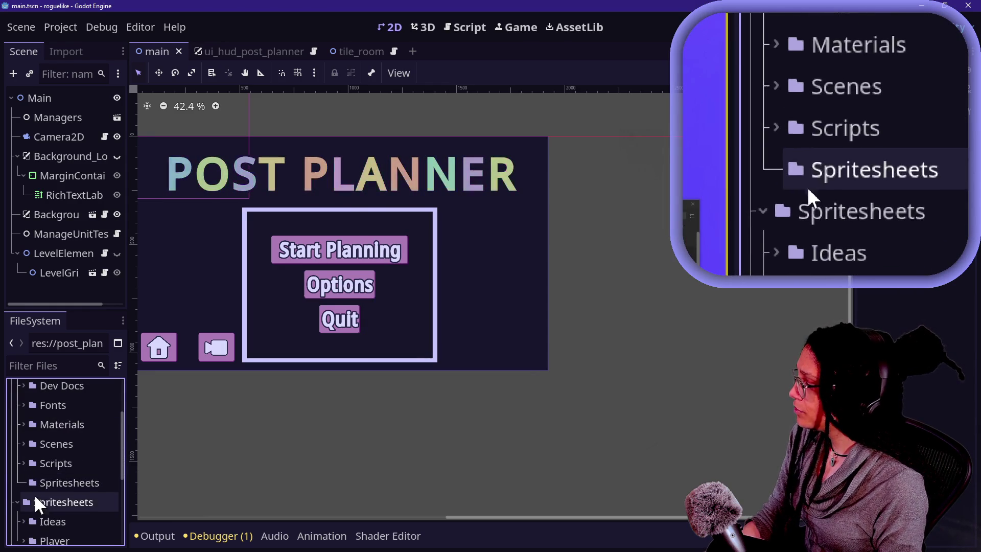
left_click_drag(69, 518, 62, 480)
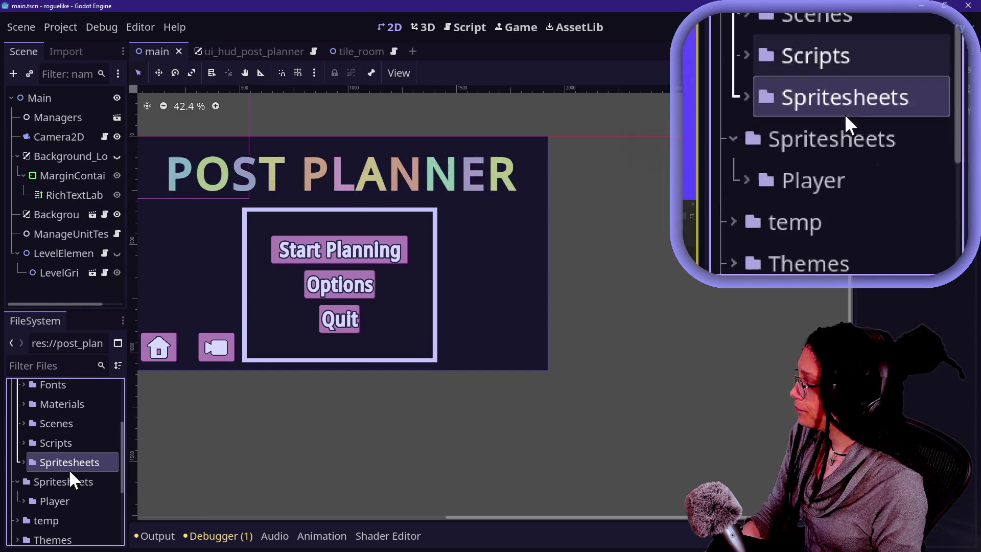
left_click(23, 462)
left_click_drag(54, 518, 59, 462)
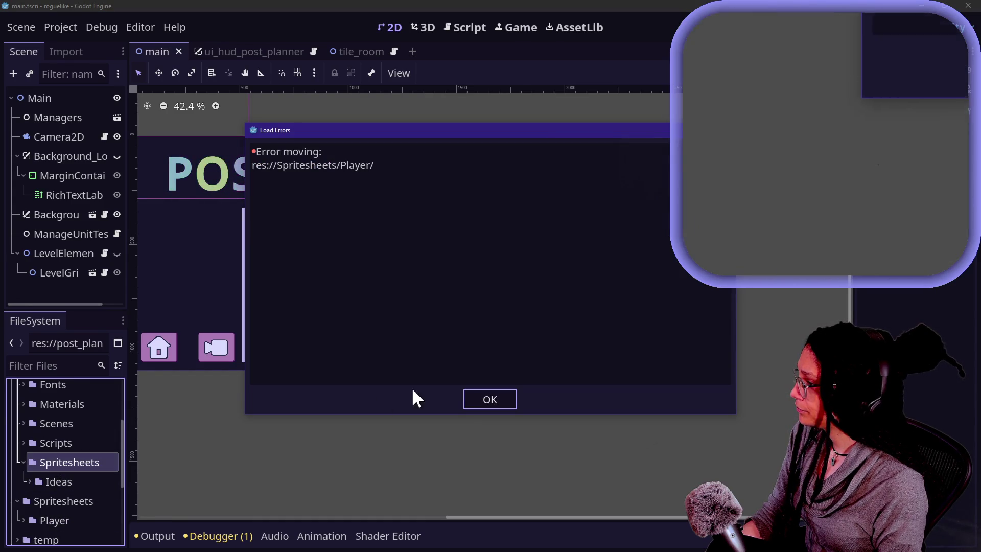
left_click(514, 399)
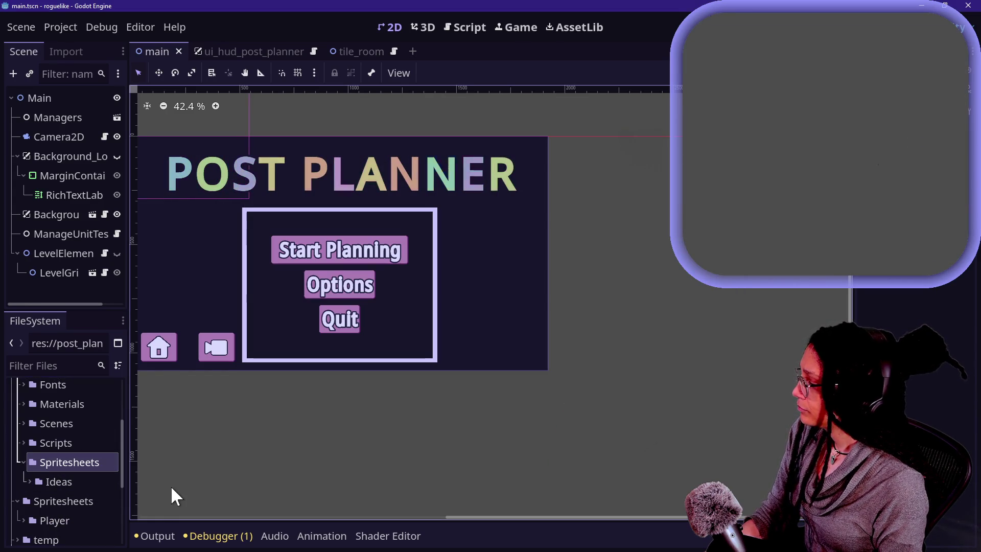
right_click(49, 460)
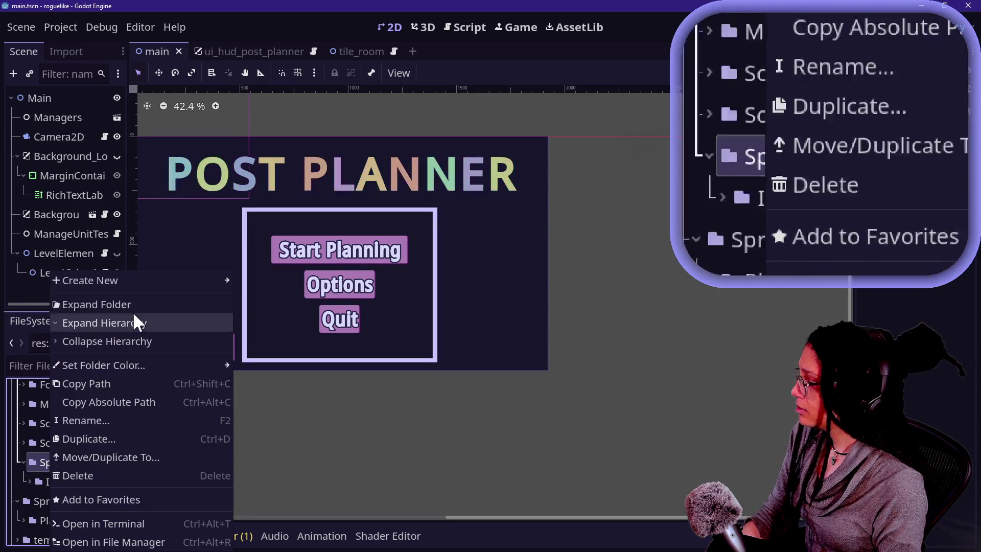
Create a Player folder in the new Spritesheets and move the idle folder out of the old Player
mouse_move(132, 281)
left_click(251, 280)
type("Player")
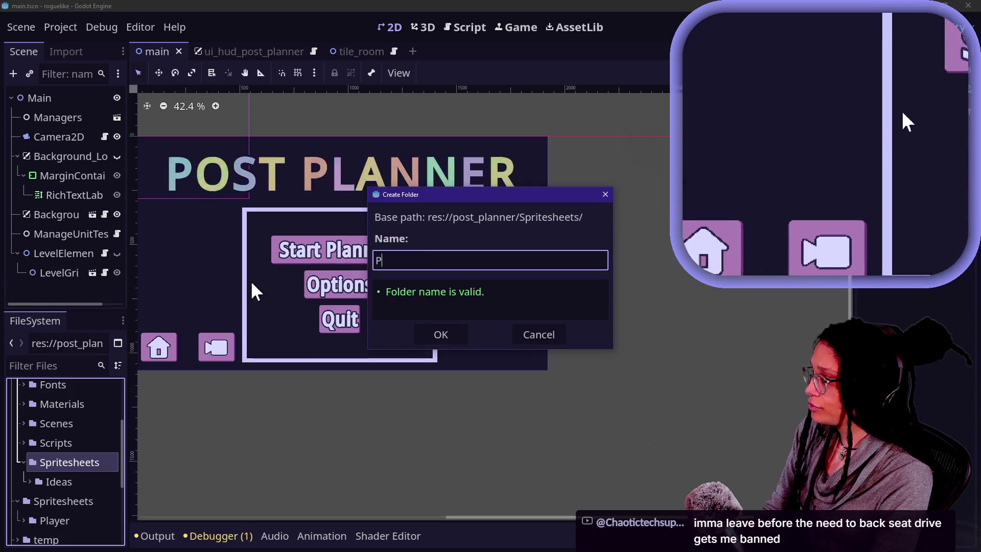
key("Return")
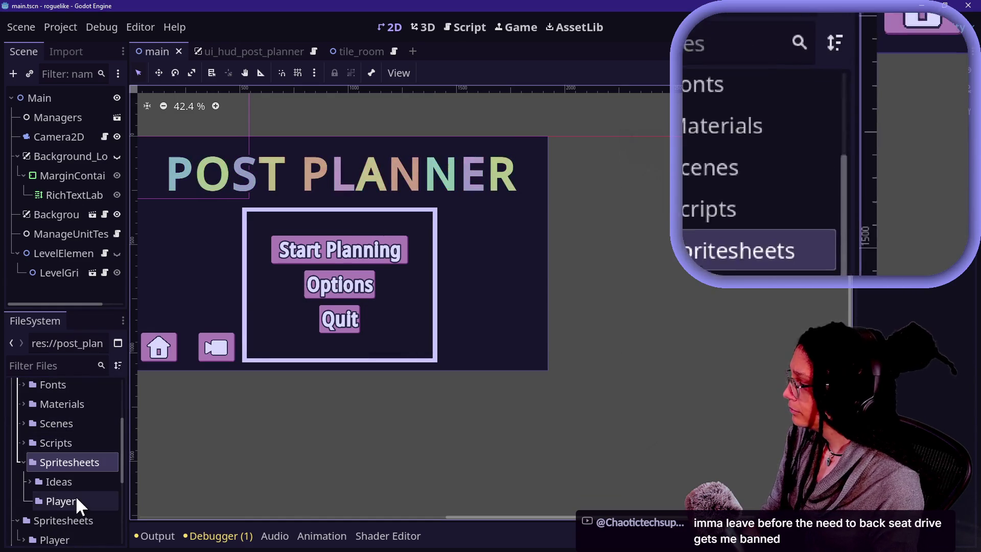
scroll(76, 496, "down", 2)
left_click(21, 498)
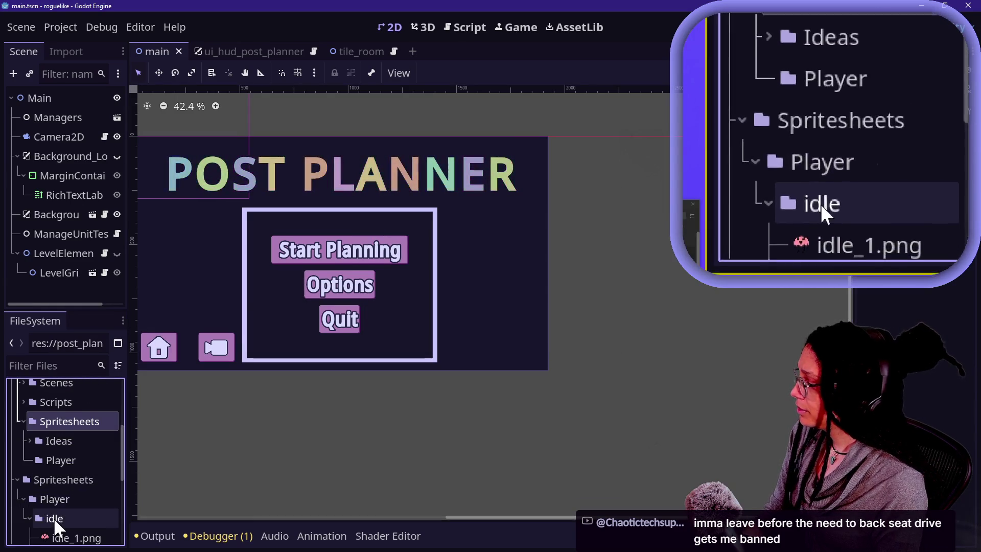
scroll(53, 517, "down", 1)
left_click(29, 497)
mouse_move(42, 497)
left_mouse_down()
mouse_move(67, 406)
mouse_move(68, 440)
left_mouse_up()
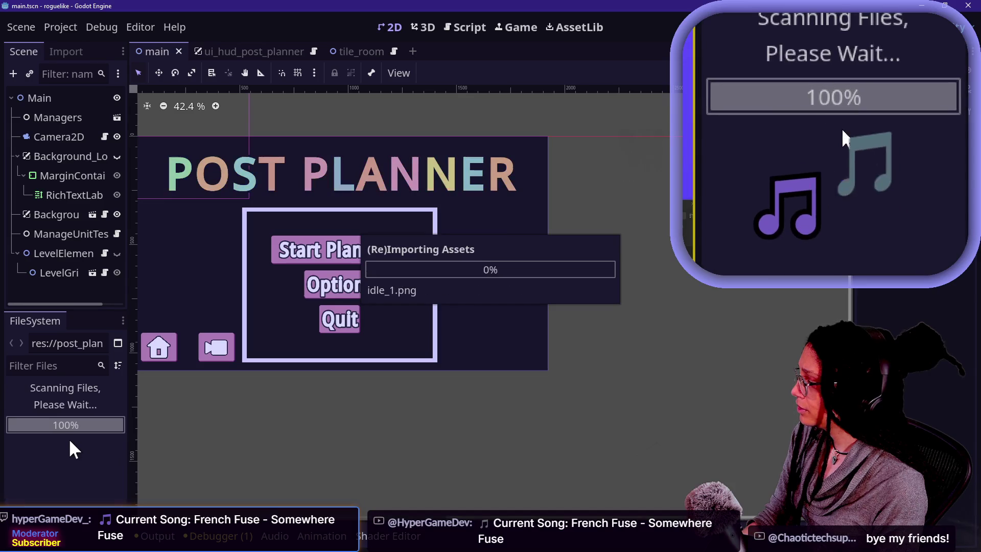
Delete the leftover Spritesheets/Player and root Spritesheets folders, then move temp into post_planner
left_click(39, 478)
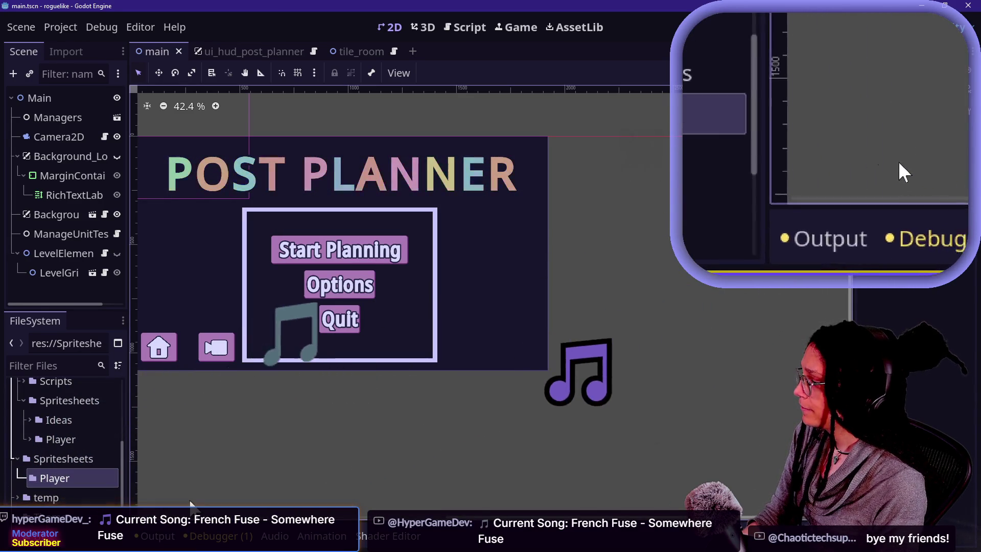
right_click(50, 480)
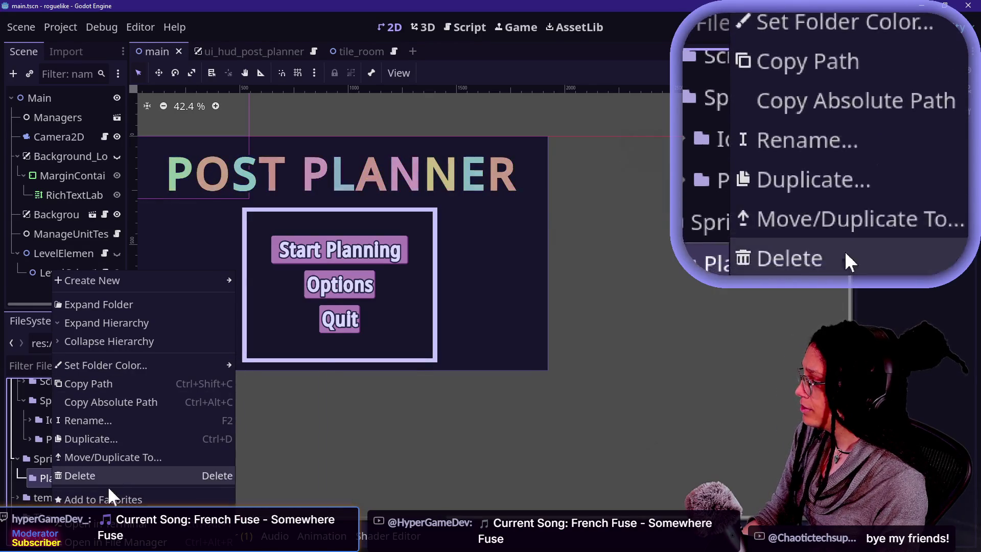
left_click(91, 474)
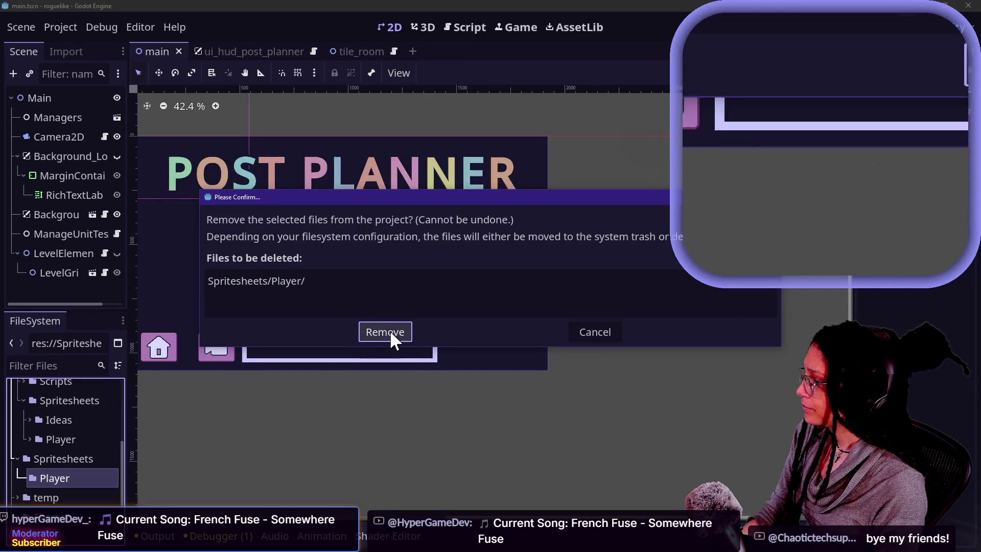
left_click(391, 331)
right_click(76, 461)
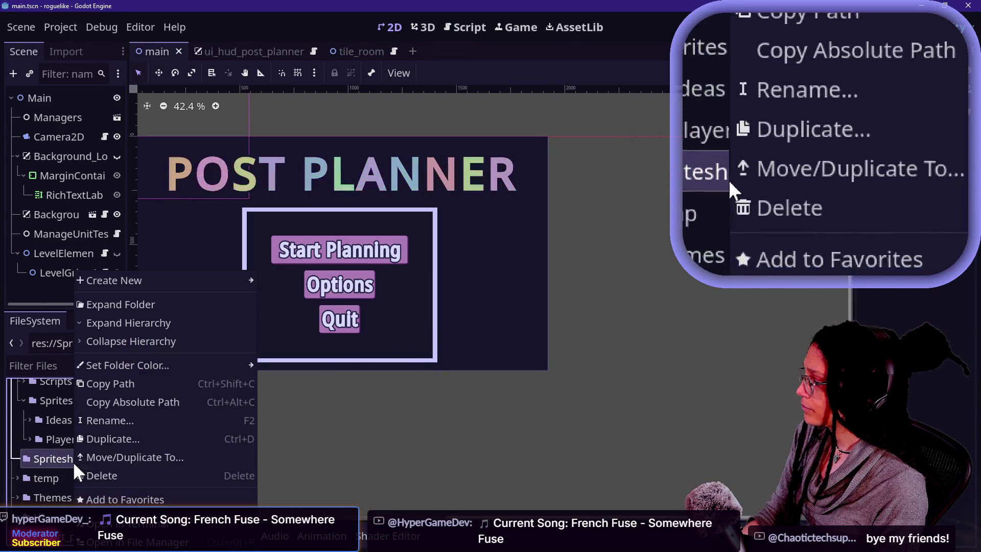
left_click(99, 475)
left_click(360, 333)
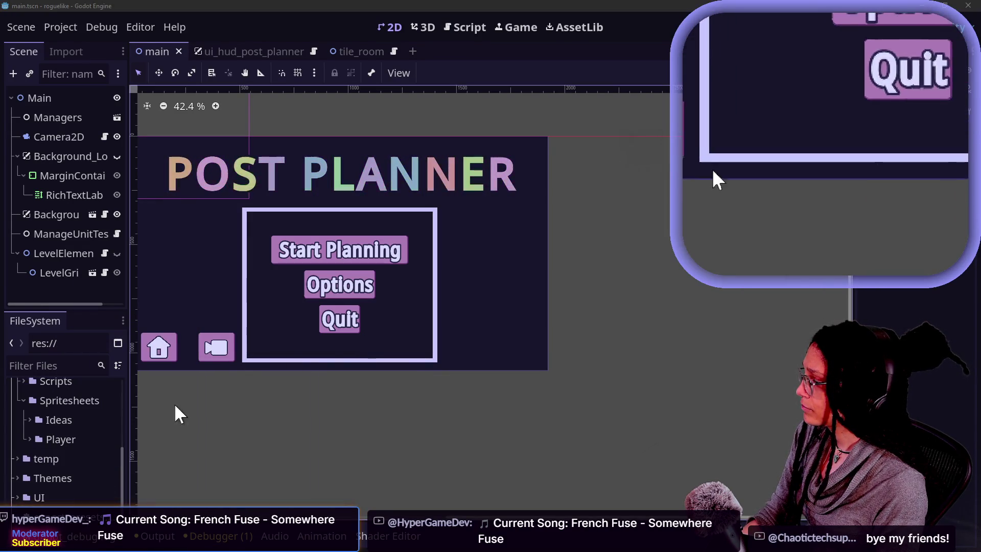
mouse_move(29, 465)
left_mouse_down()
mouse_move(51, 420)
mouse_move(50, 384)
mouse_move(56, 414)
left_mouse_up()
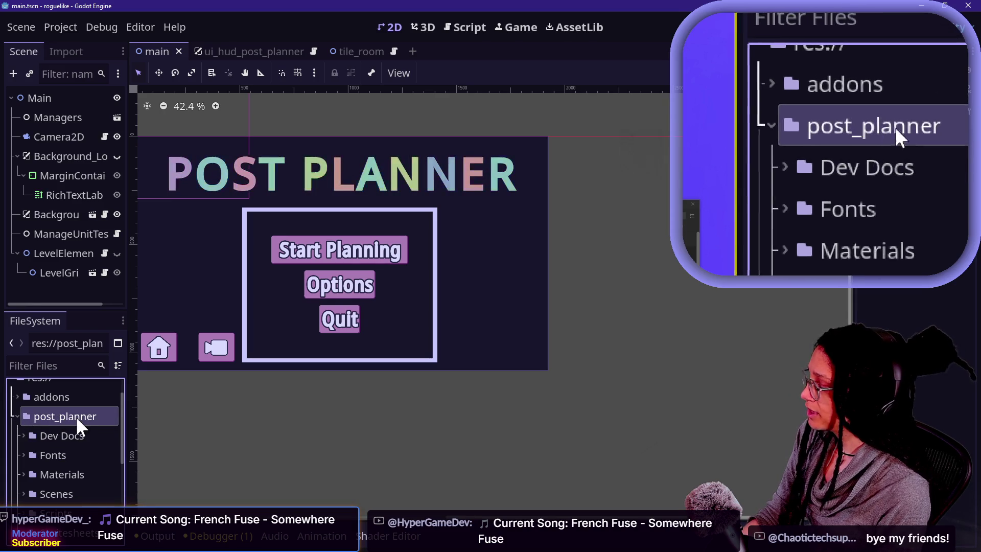
Drop the temp and Themes folders onto post_planner, triggering a project rescan
scroll(75, 416, "down", 2)
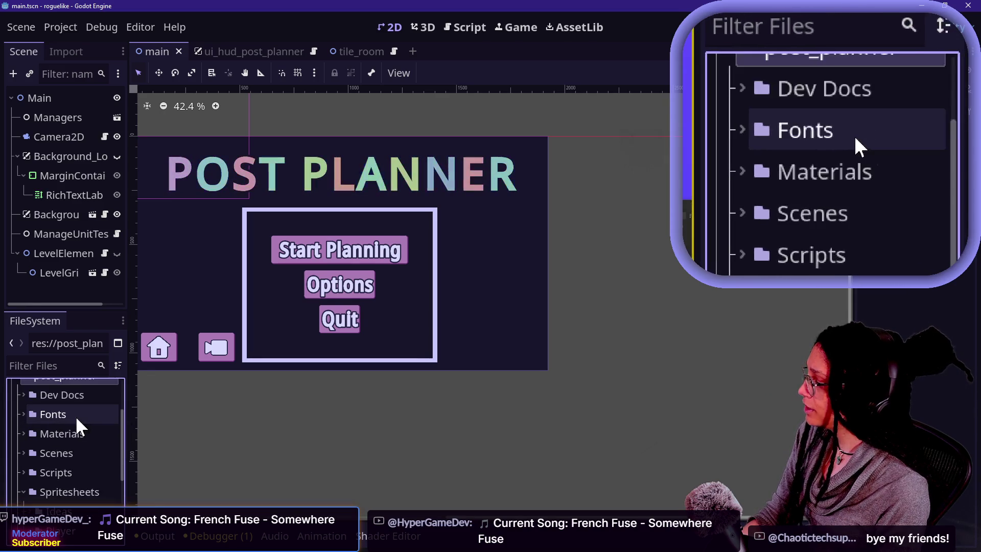
scroll(76, 416, "up", 3)
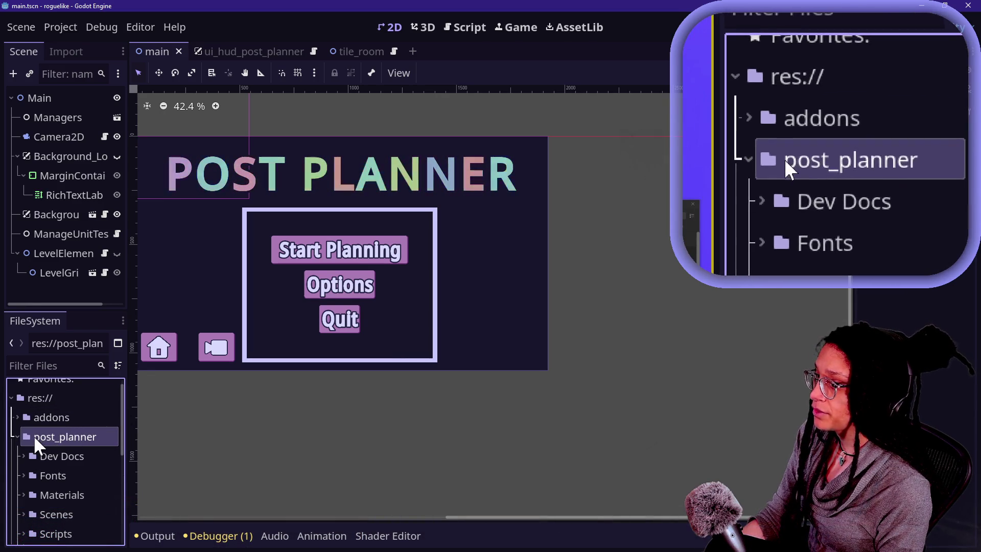
left_click_drag(32, 434, 26, 436)
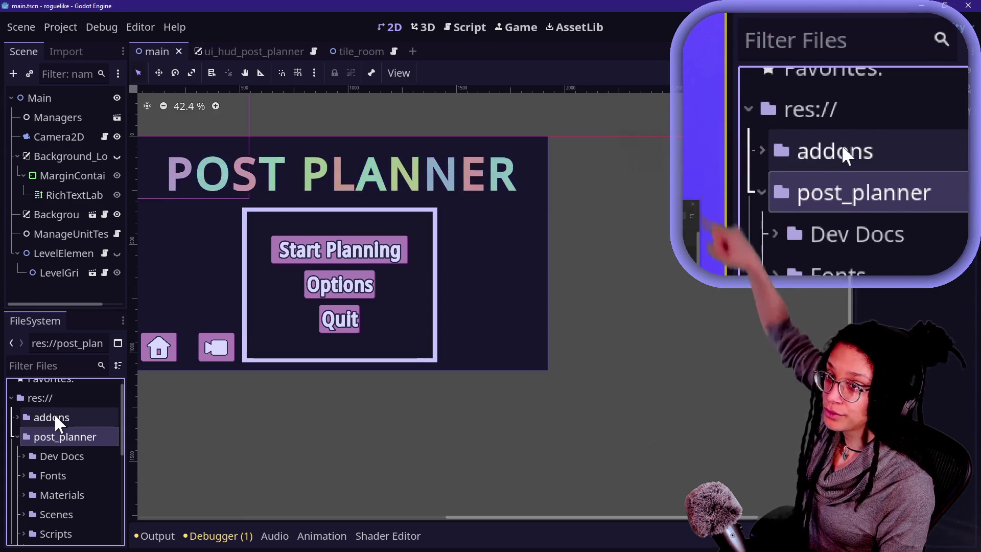
scroll(54, 413, "down", 1)
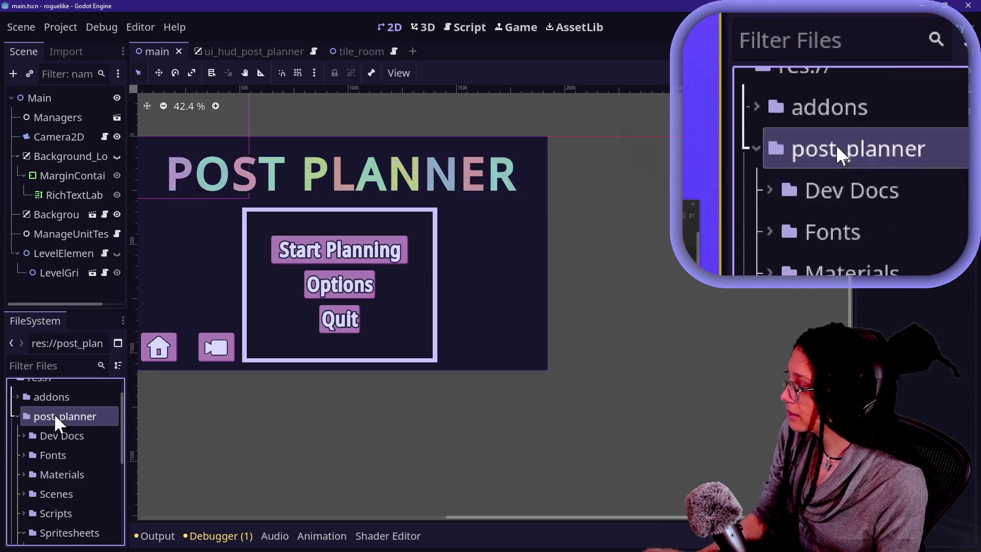
scroll(69, 485, "down", 4)
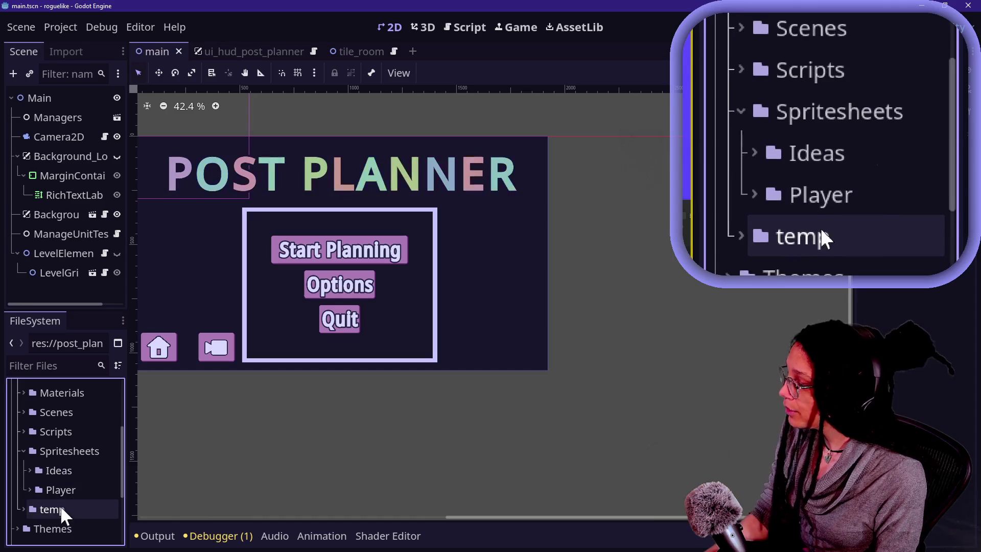
mouse_move(62, 529)
left_mouse_down()
mouse_move(62, 385)
mouse_move(65, 421)
left_mouse_up()
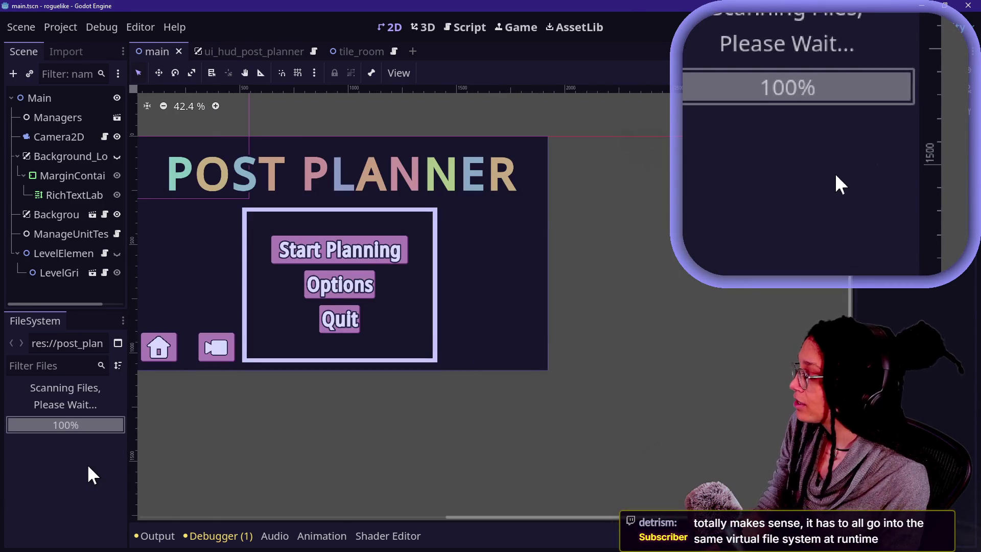
Move the UI folder into the post_planner folder
scroll(87, 464, "down", 1)
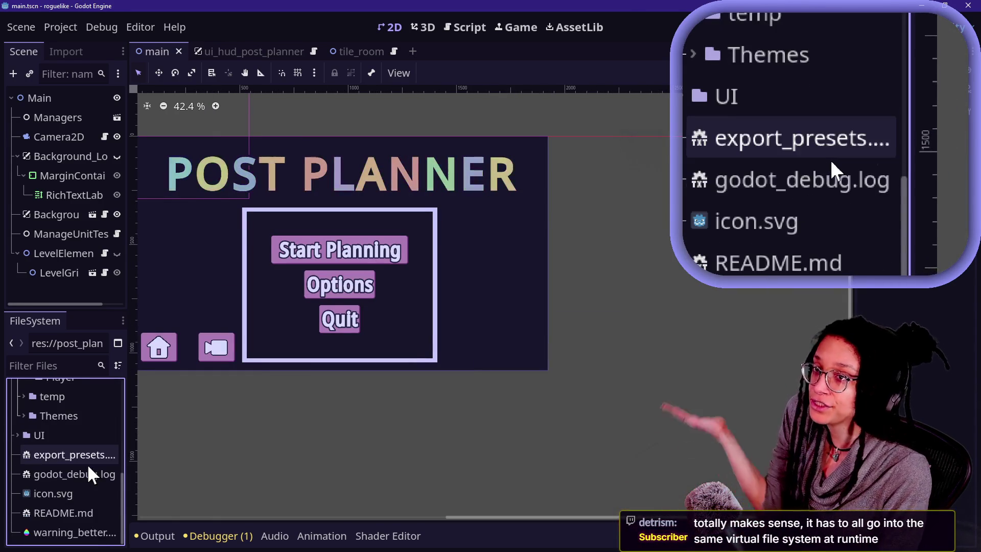
mouse_move(48, 434)
left_mouse_down()
mouse_move(39, 387)
mouse_move(60, 436)
left_mouse_up()
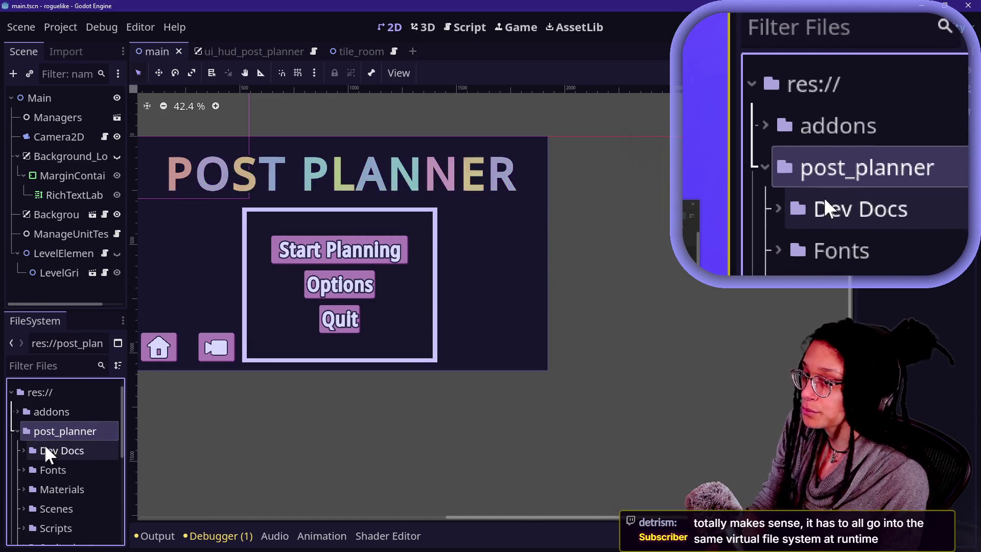
scroll(47, 453, "down", 5)
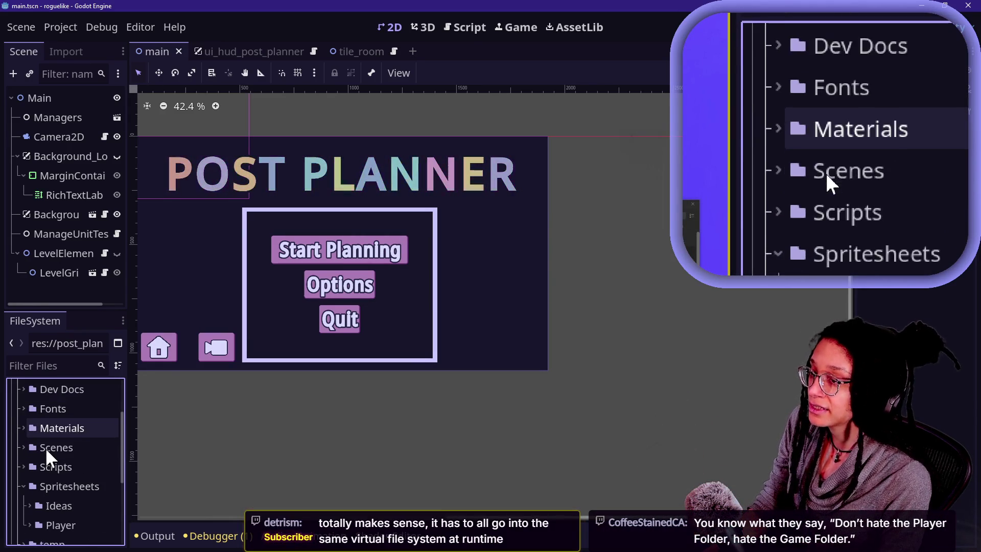
scroll(46, 452, "down", 5)
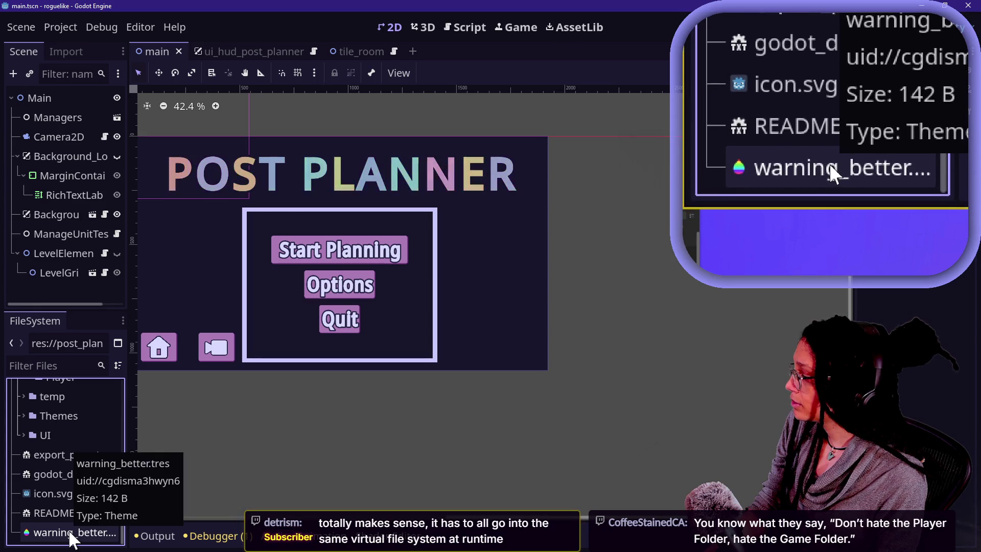
Drop warning_better.tres into the Themes folder and drag icon.svg within the root
left_click(70, 532)
mouse_move(69, 533)
left_mouse_down()
mouse_move(61, 406)
mouse_move(60, 416)
left_mouse_up()
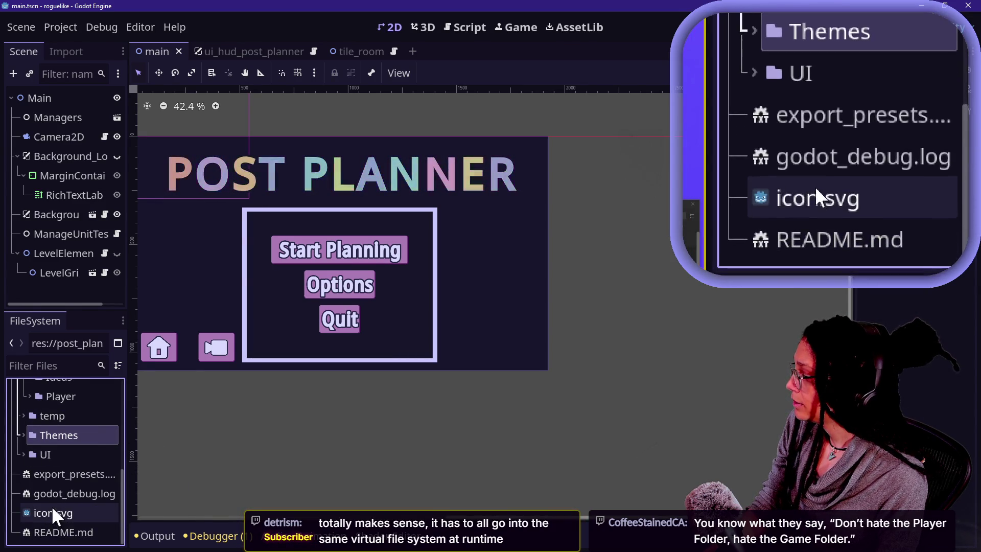
mouse_move(54, 515)
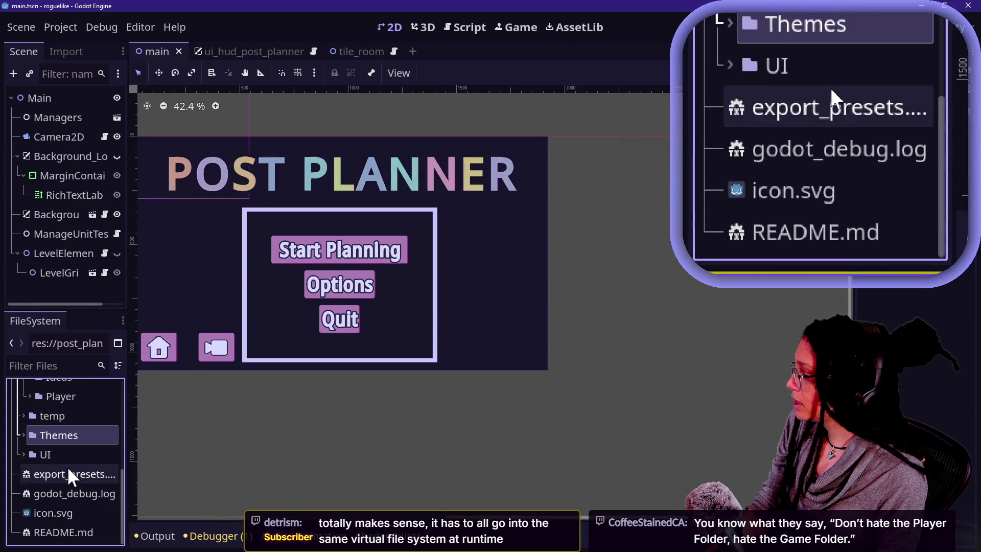
left_click(56, 510)
mouse_move(56, 510)
left_mouse_down()
mouse_move(51, 440)
mouse_move(63, 508)
mouse_move(17, 516)
left_mouse_up()
Click through the remaining root files such as README.md and icon.svg
left_click(54, 529)
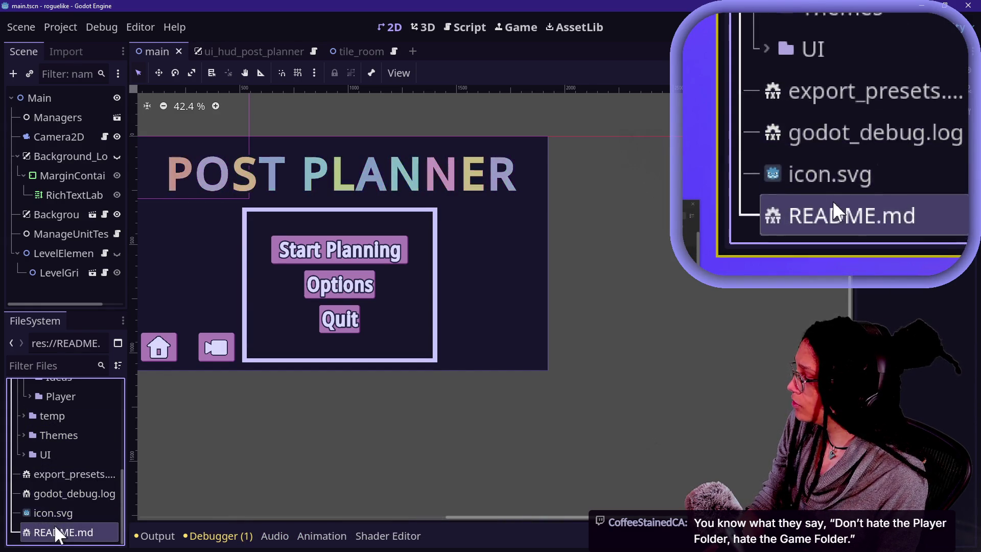
left_click(48, 475)
left_click(51, 513)
left_click(54, 532)
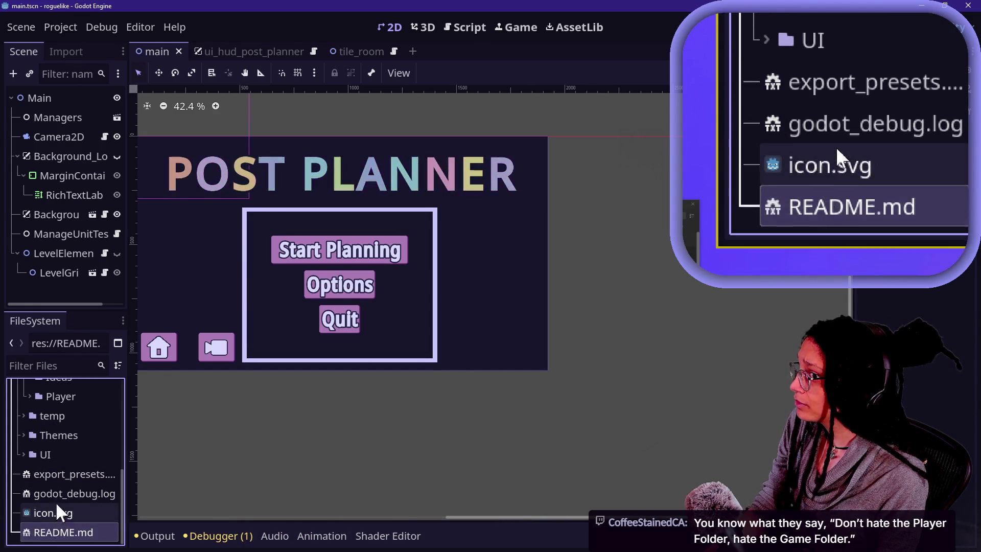
left_click(59, 455)
left_click(65, 532)
left_click(58, 513)
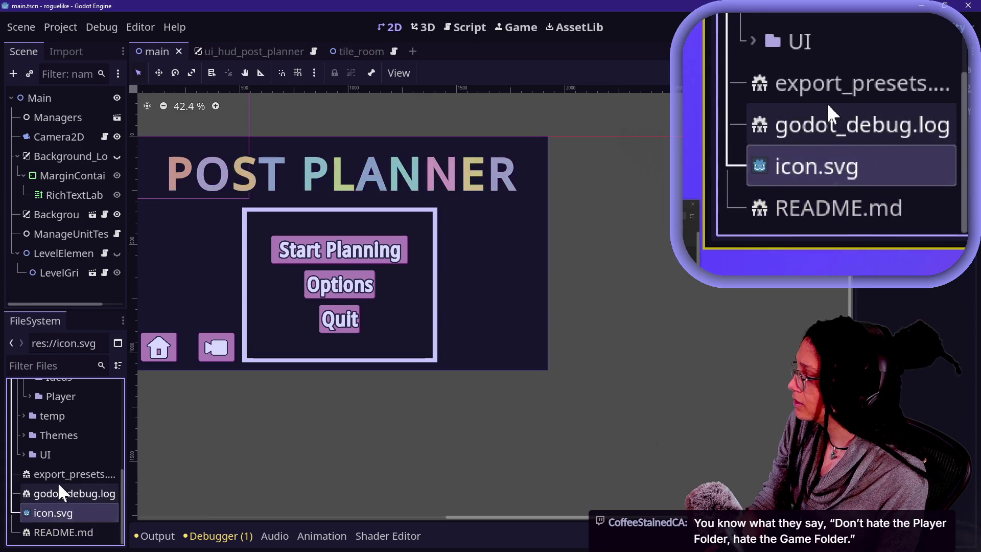
left_click(56, 474)
Collapse post_planner so the root lists only addons, post_planner and loose files
scroll(56, 473, "up", 5)
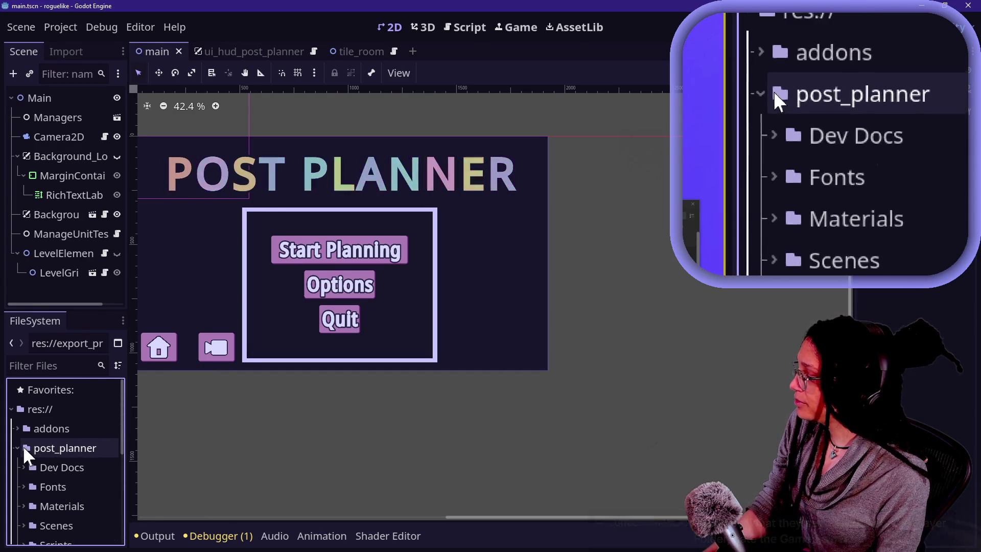
left_click(22, 447)
left_click(21, 447)
left_click(57, 488)
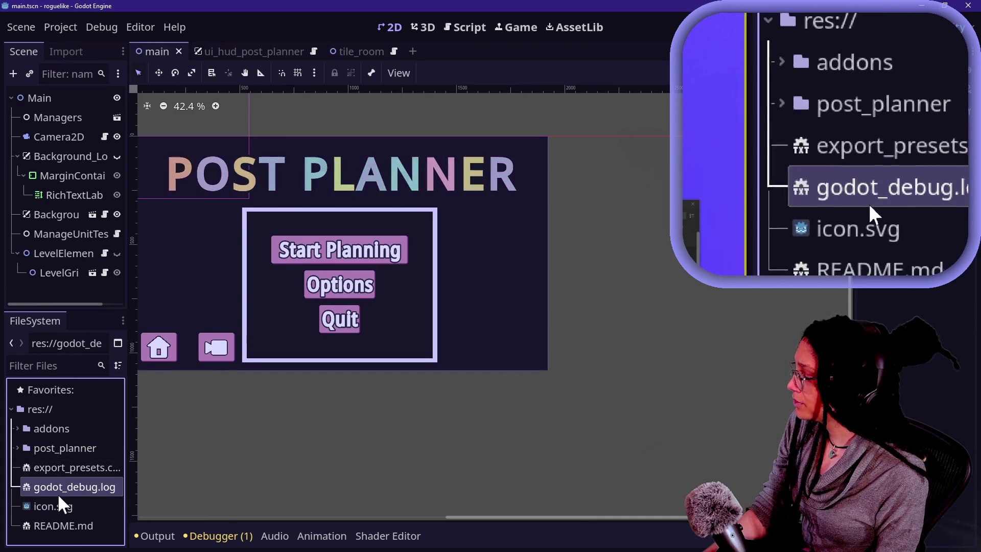
left_click(62, 504)
left_click(53, 450)
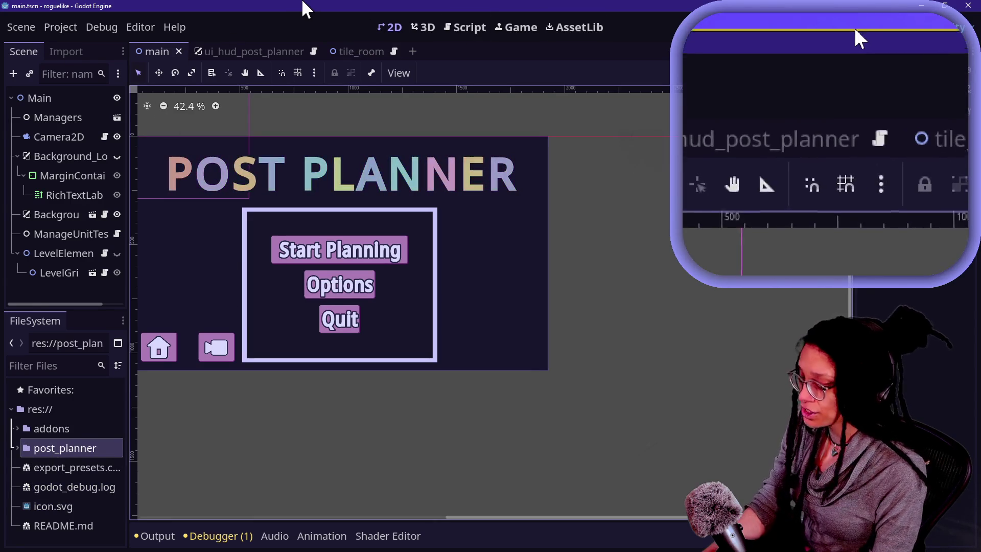
Export post_planner.pck via Project > Export into the embedded-games user-data favourite folder
left_click(51, 27)
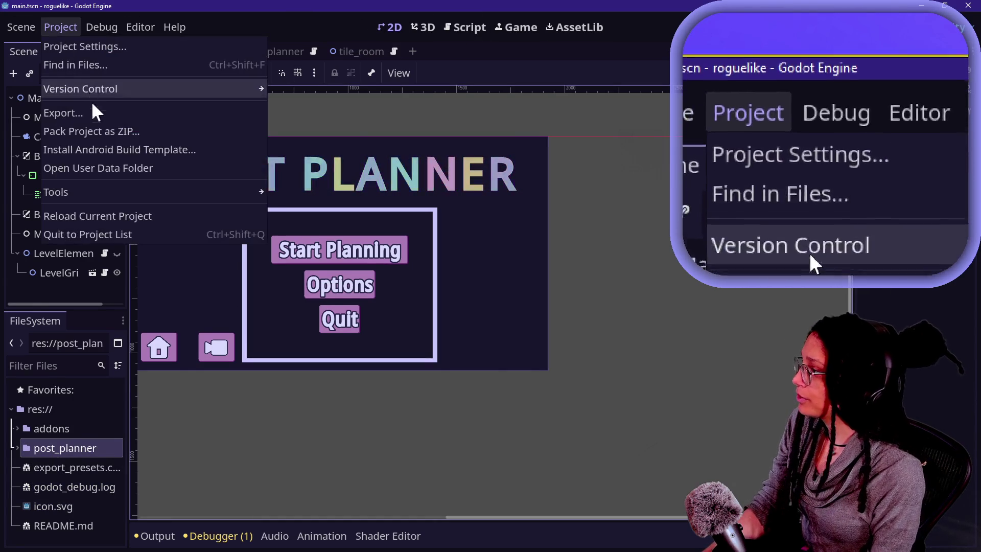
left_click(93, 111)
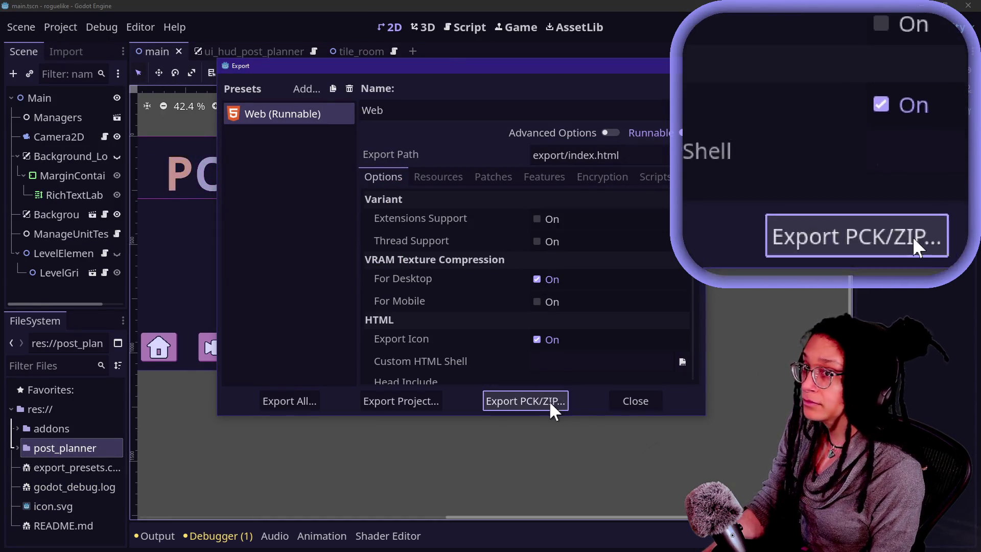
left_click(544, 403)
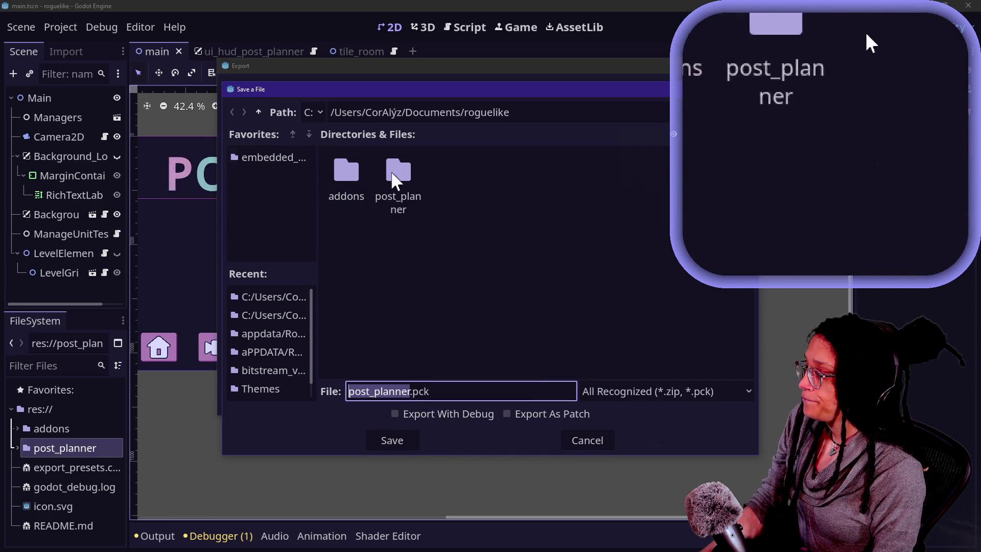
left_click(268, 158)
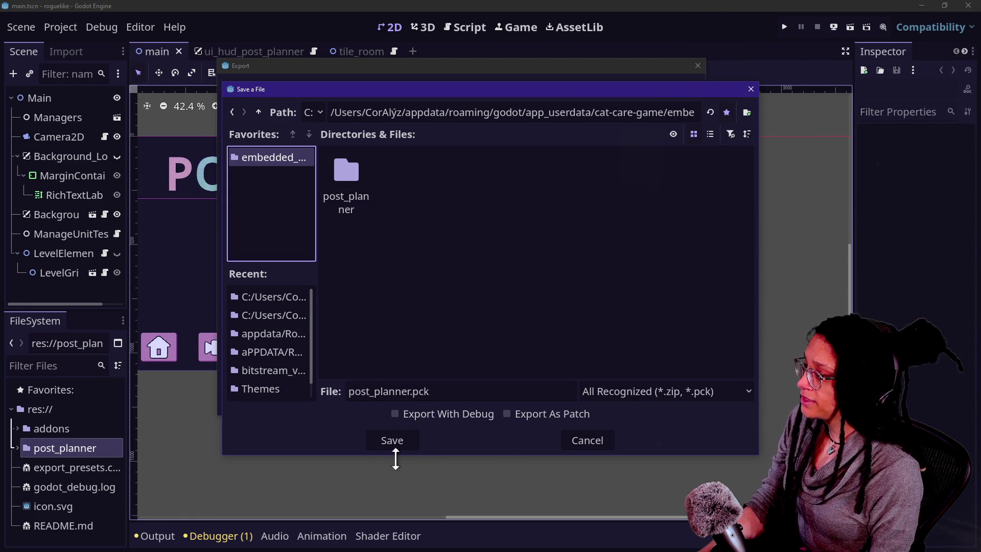
left_click(391, 445)
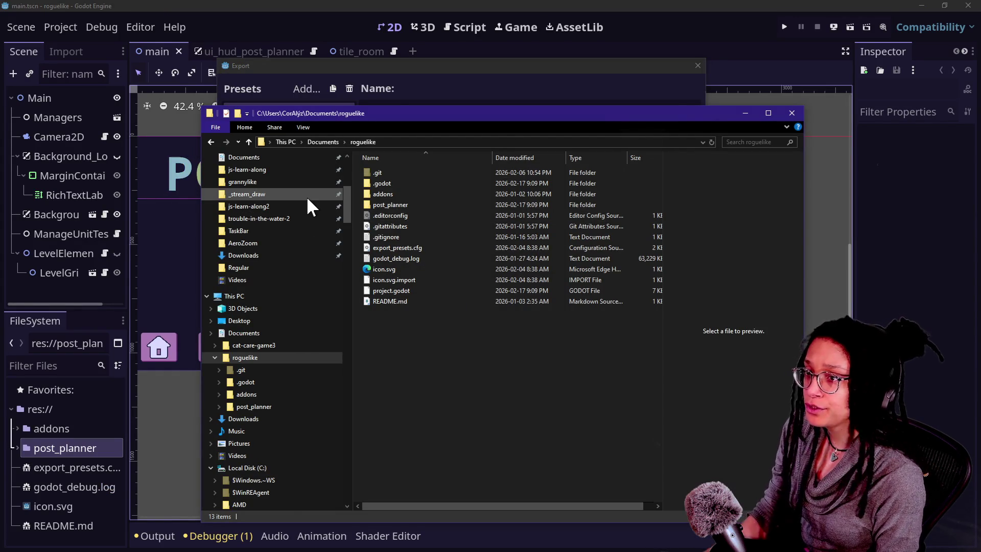
scroll(288, 217, "up", 7)
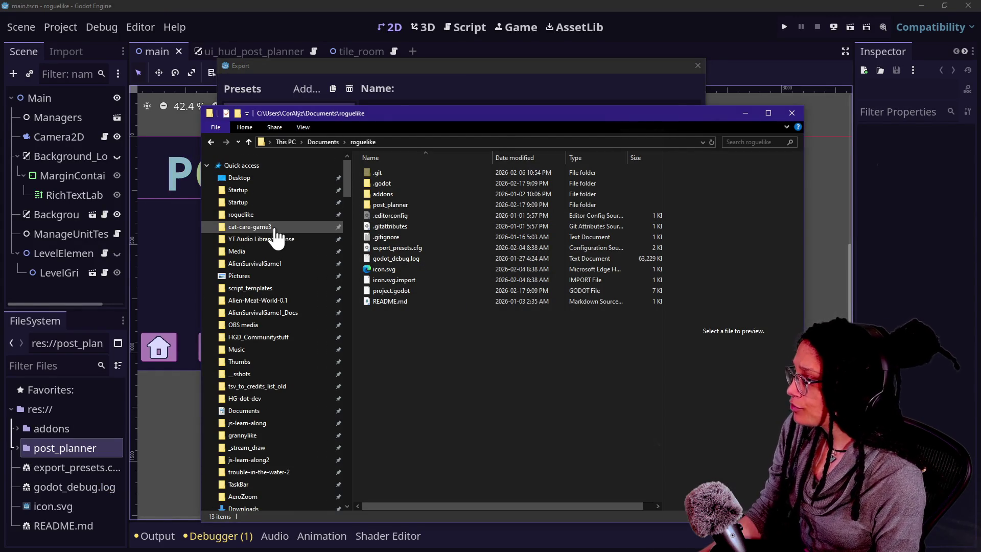
Browse cat-care-game3 > Embedded Games > post_planner in Explorer, then return to Godot
left_click(279, 227)
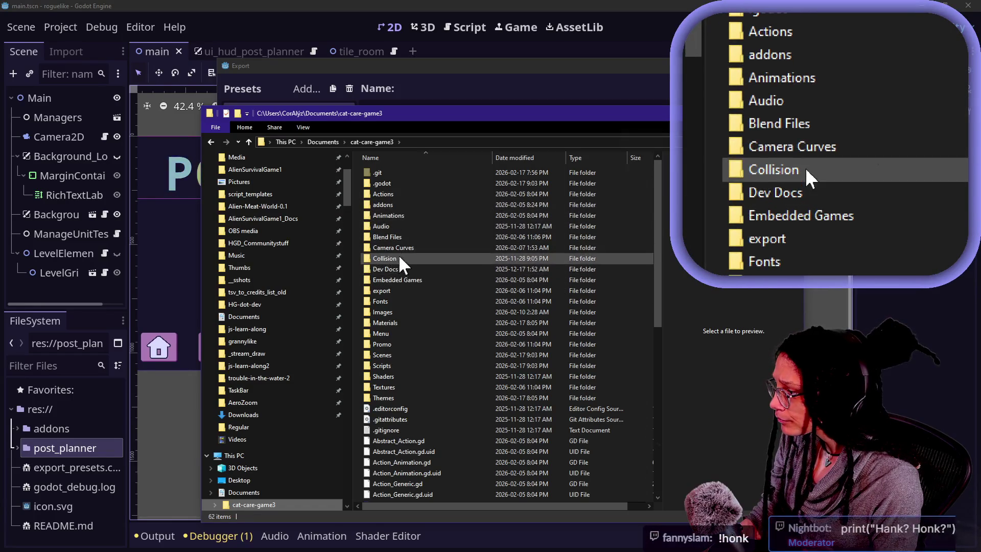
double_click(397, 279)
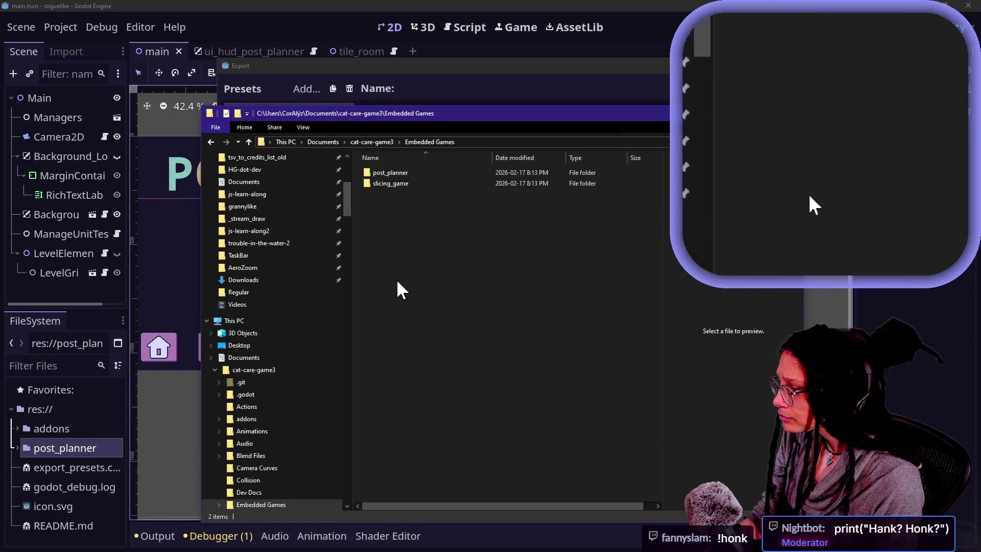
double_click(381, 172)
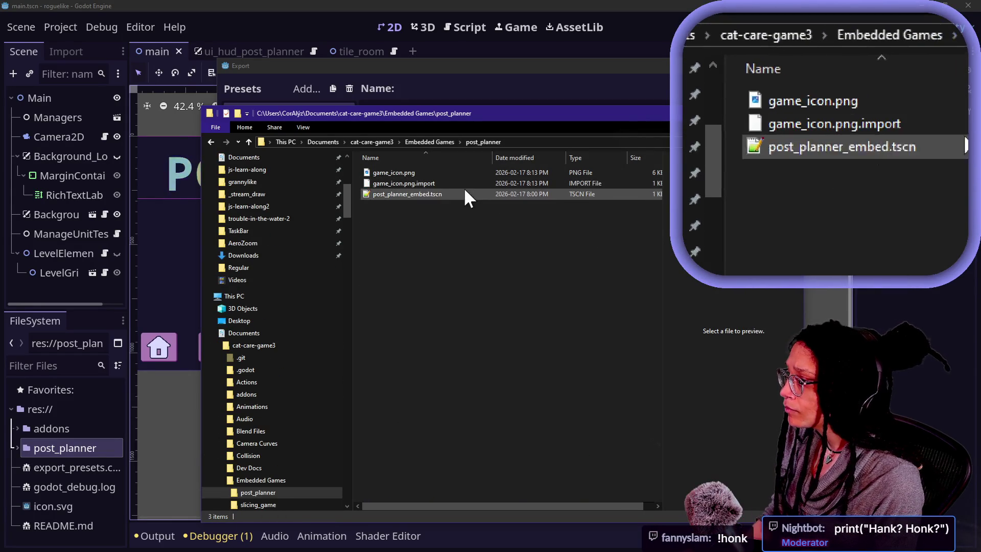
left_click(430, 145)
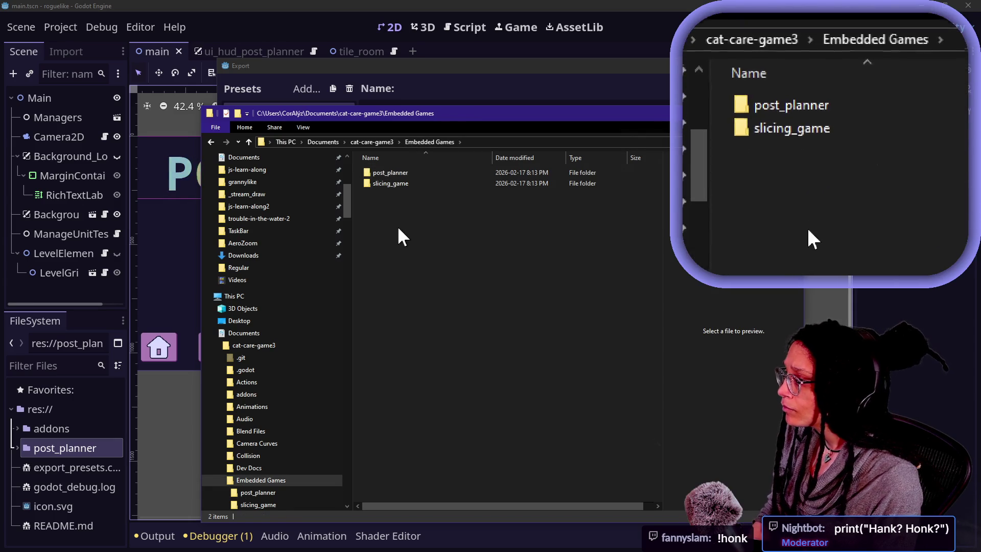
double_click(403, 174)
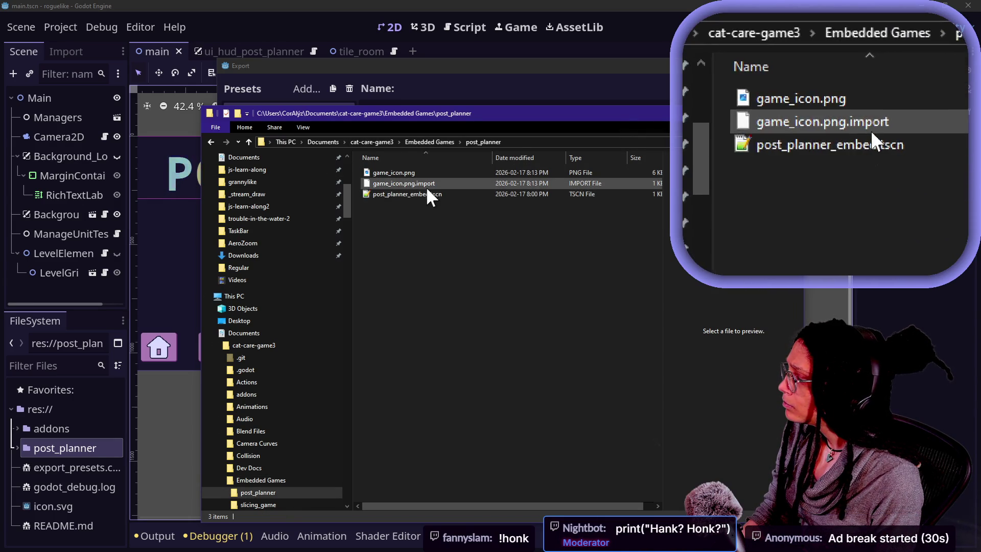
key("alt+Tab")
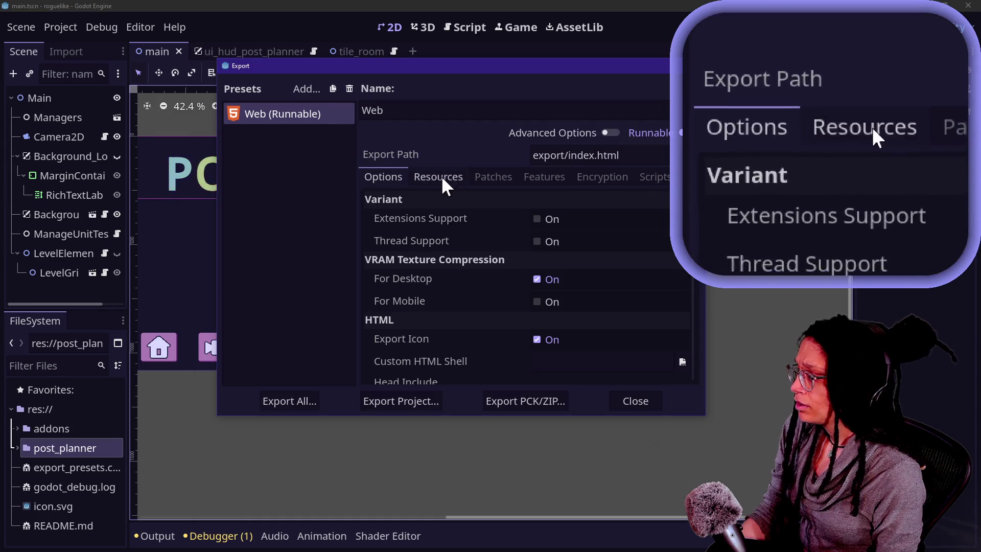
Add a Windows Desktop export preset and enable its Advanced Options
left_click(622, 400)
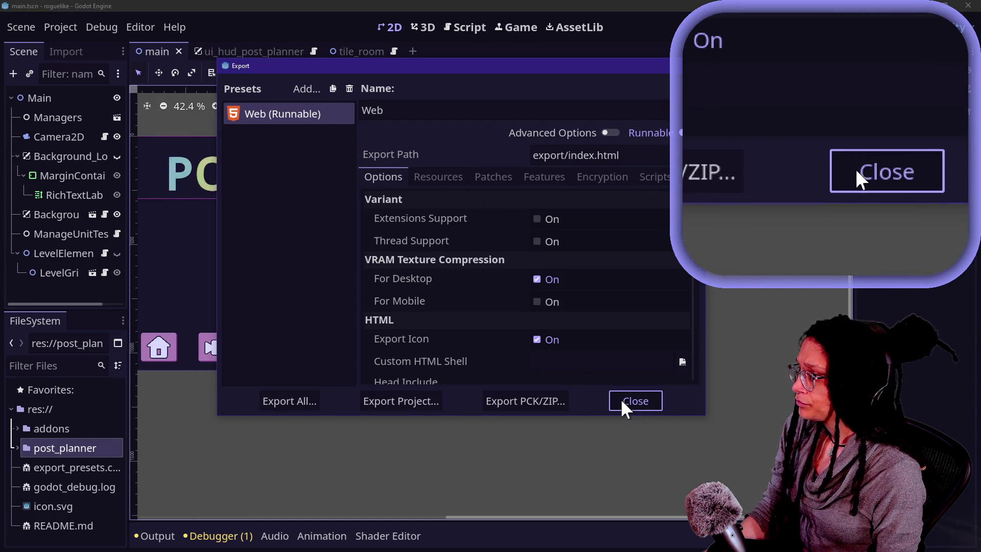
left_click(297, 87)
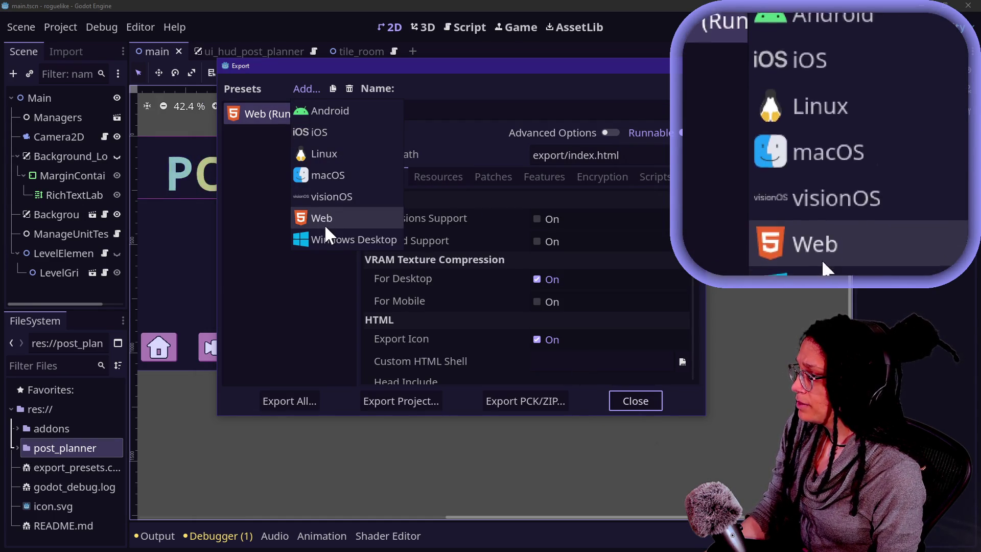
left_click(327, 243)
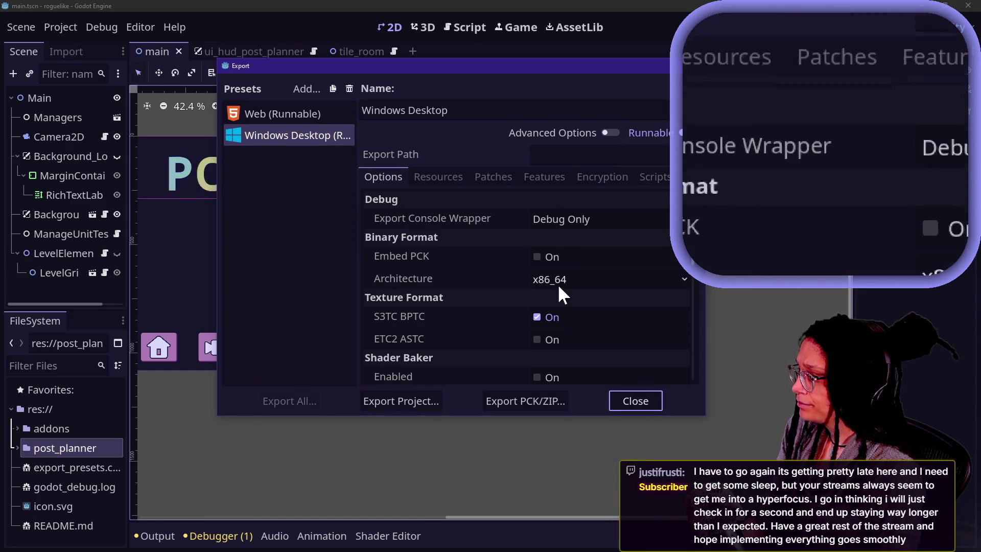
left_click(598, 134)
Export the project as post_planner.pck into the roguelike project folder
left_click(505, 403)
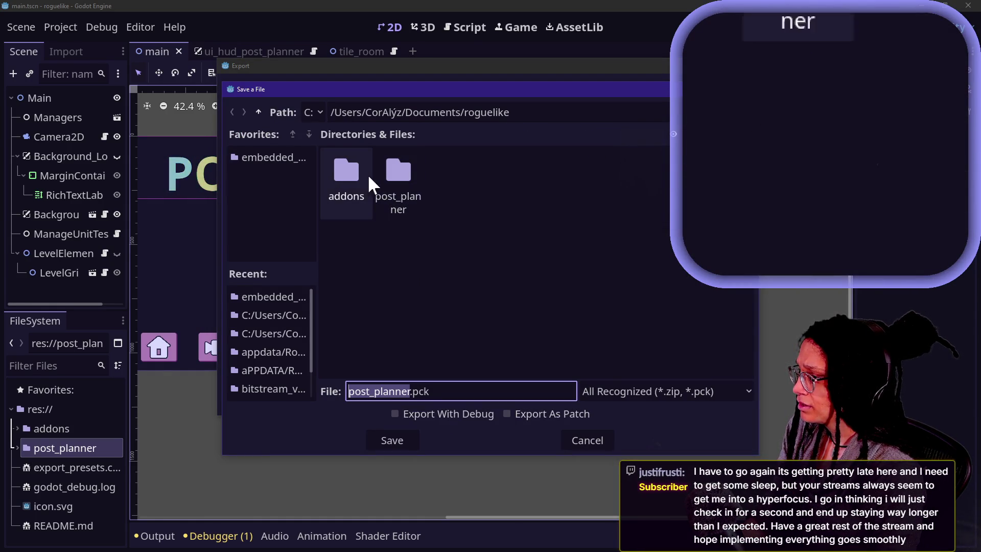
double_click(390, 174)
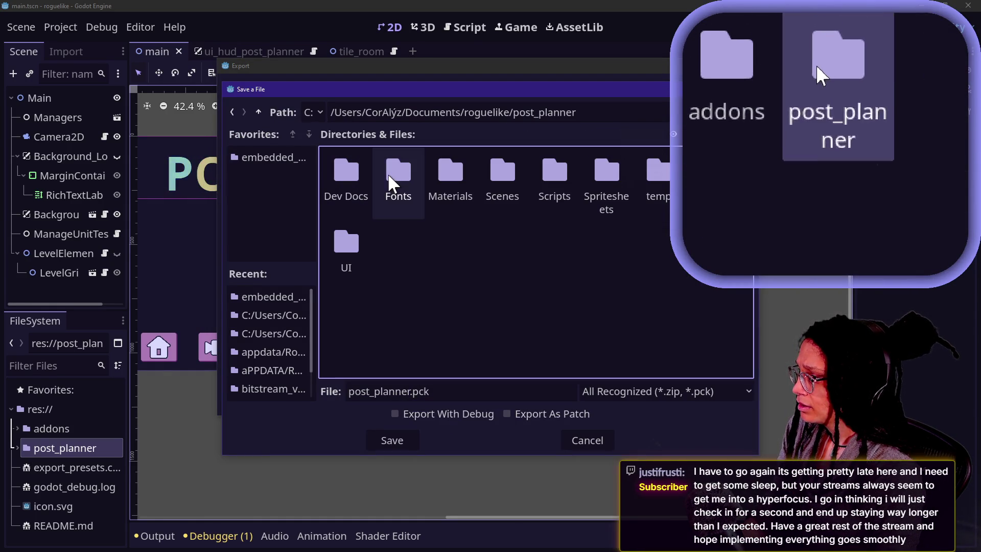
left_click(258, 112)
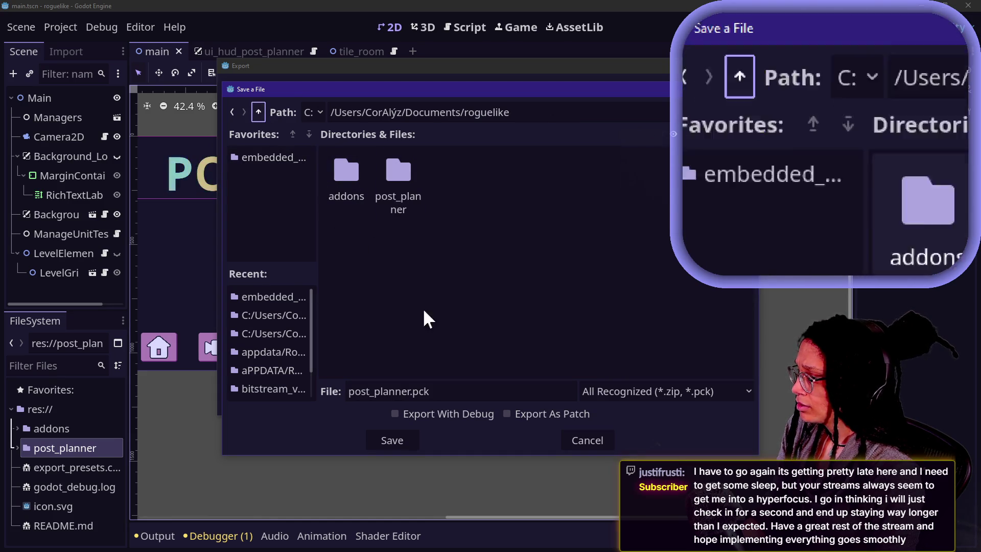
left_click(394, 443)
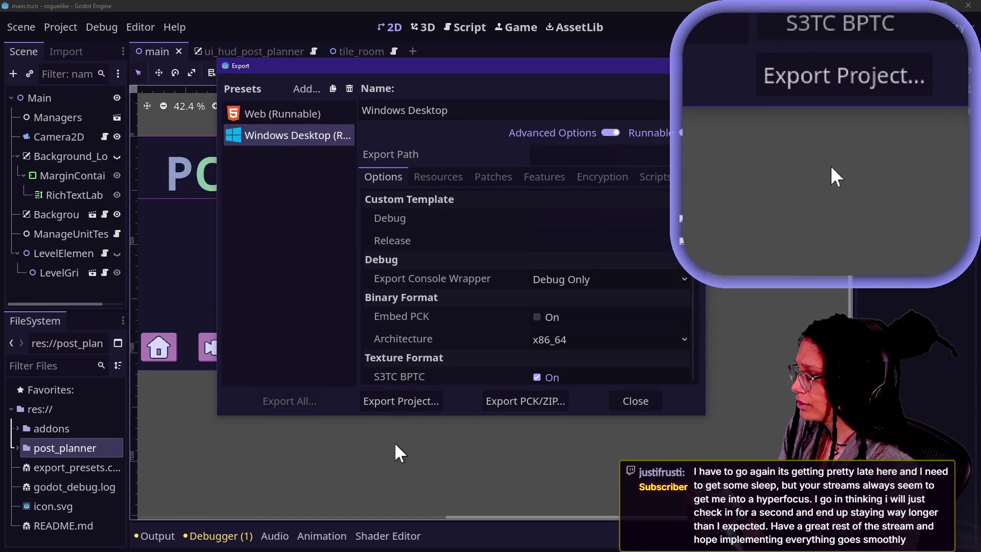
Begin a Windows executable export to embedded_minigames, then cancel it
left_click(403, 402)
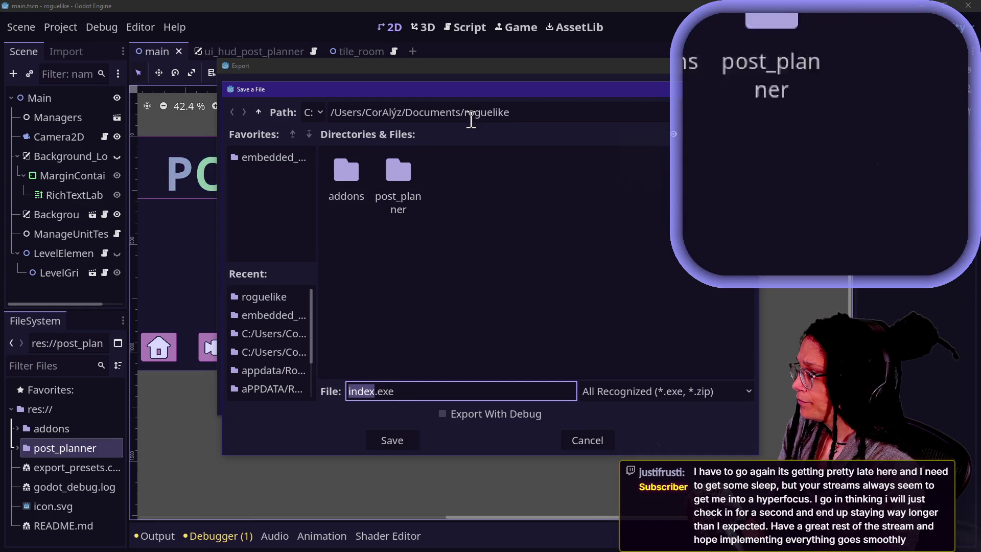
left_click(278, 158)
left_click(414, 392)
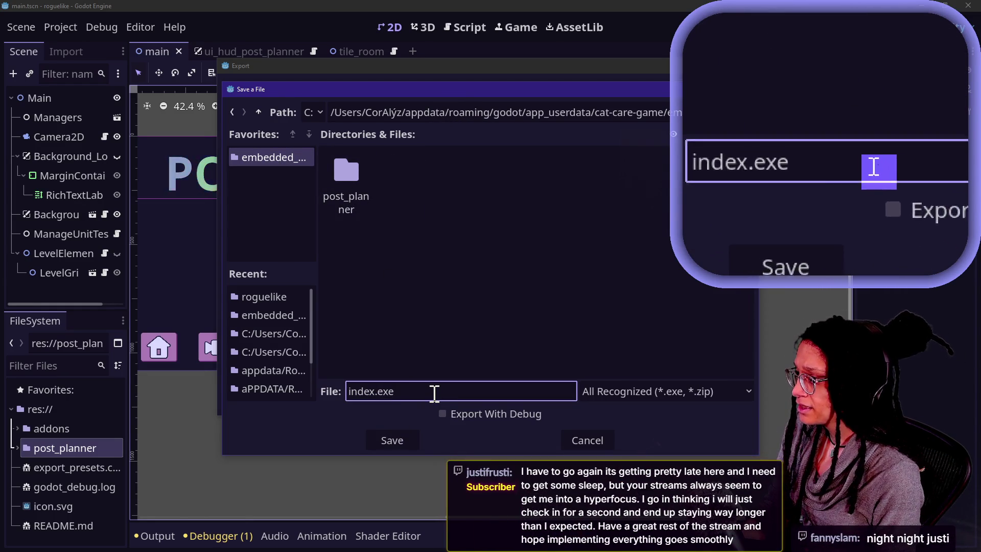
left_click(601, 443)
Export post_planner.pck to embedded_minigames, overwrite the old copy, and close Export
left_click(525, 401)
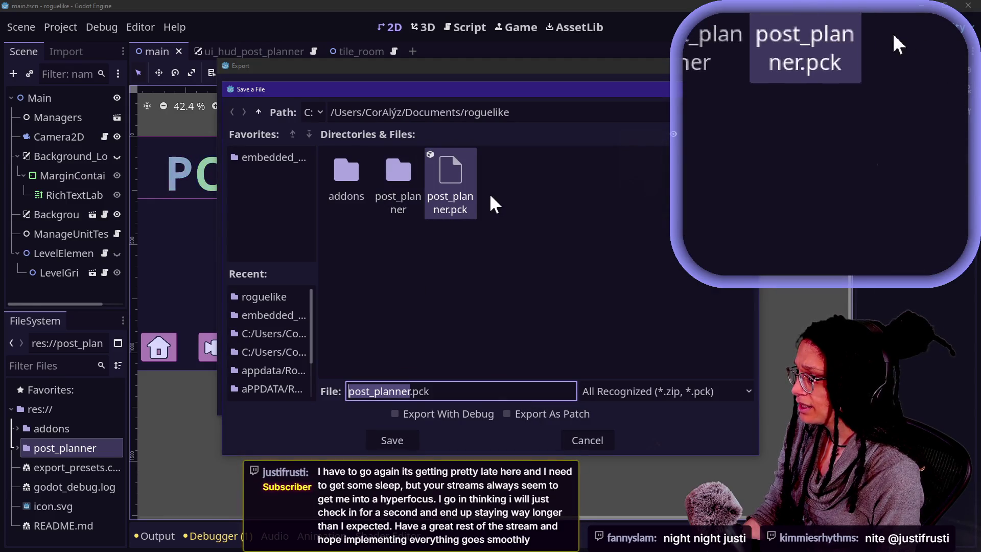
left_click(270, 158)
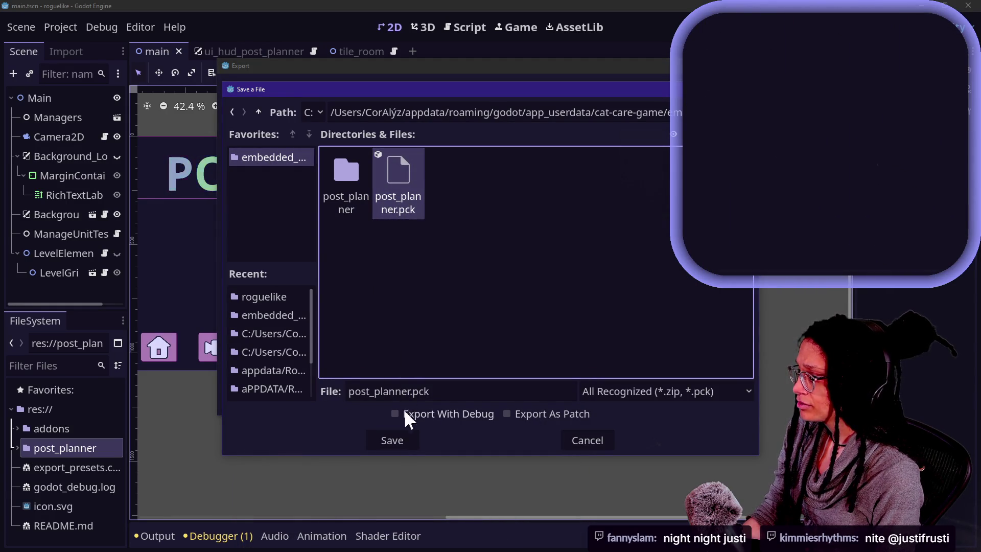
left_click(398, 446)
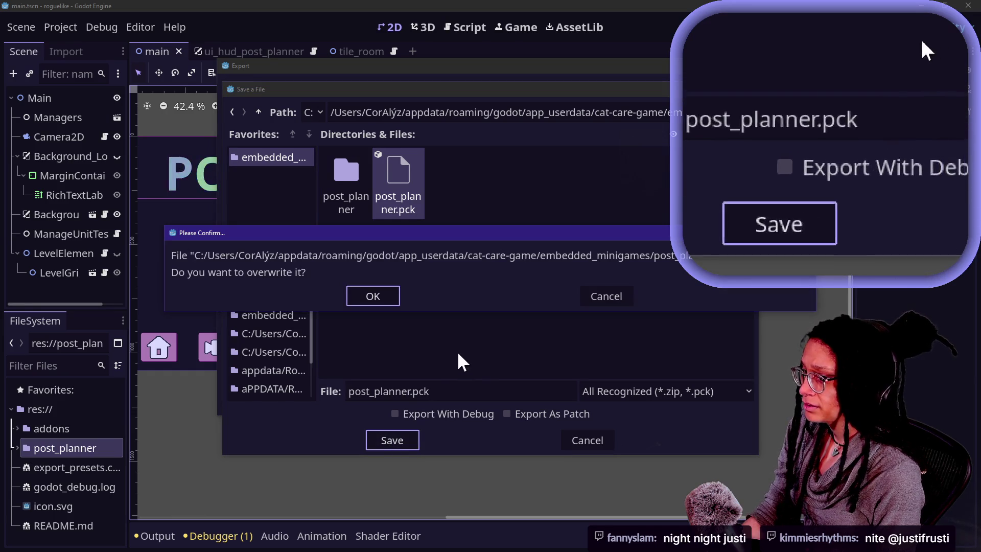
left_click(371, 299)
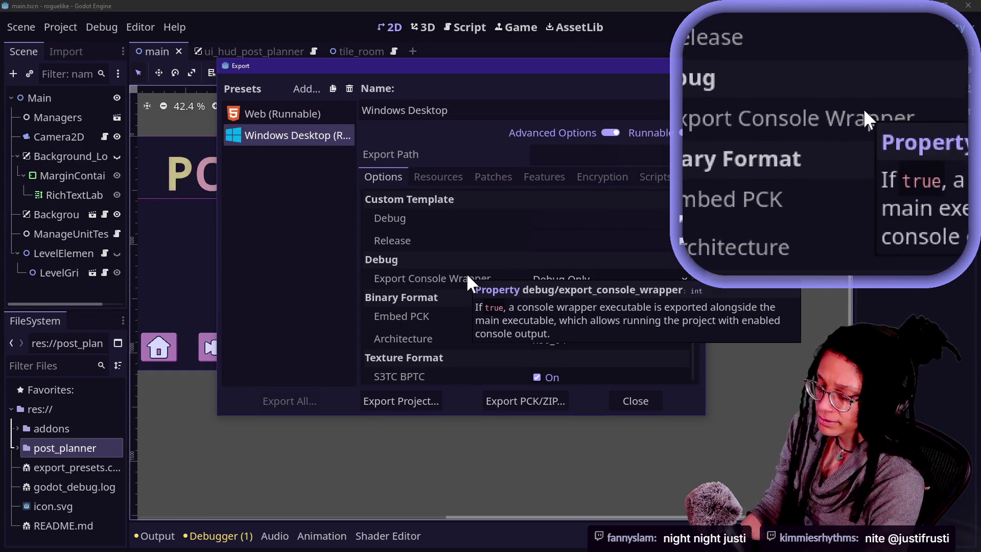
left_click(612, 402)
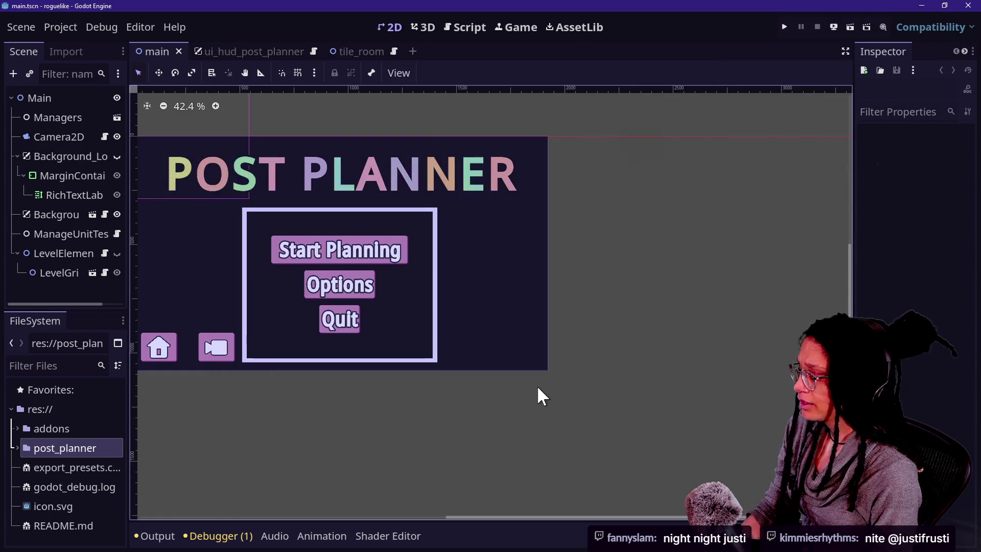
In Explorer, reopen cat-care-game3's Embedded Games > post_planner folder
key("alt+Tab")
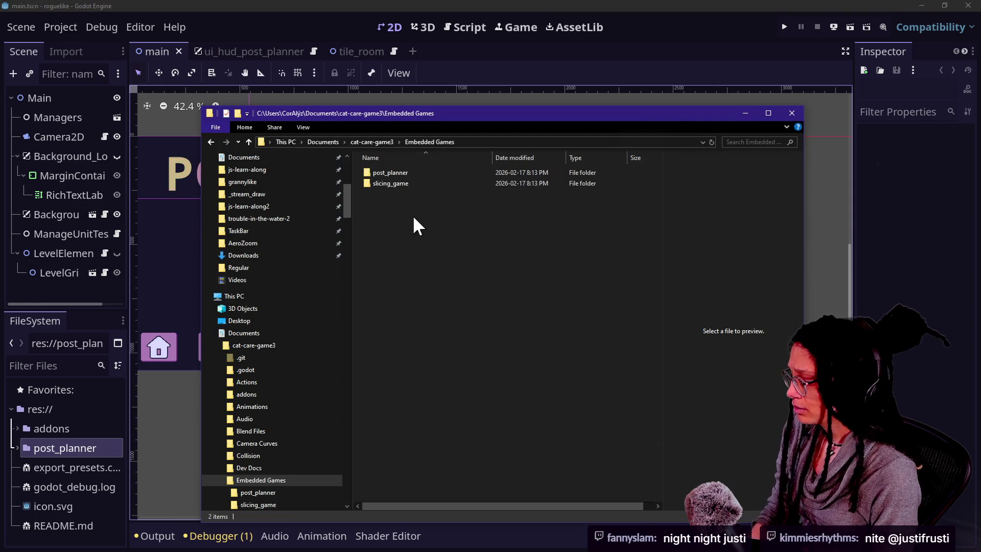
left_click(376, 142)
double_click(429, 280)
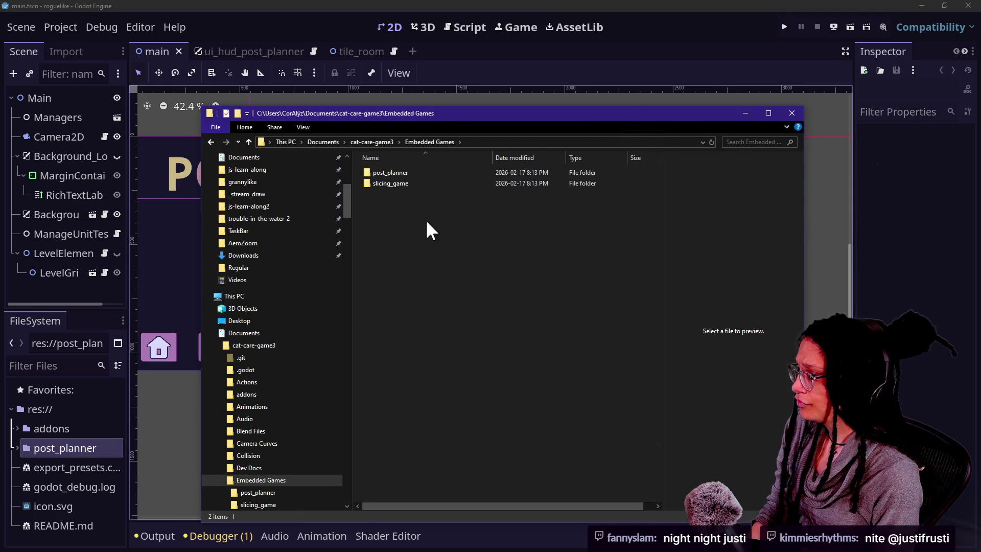
double_click(397, 174)
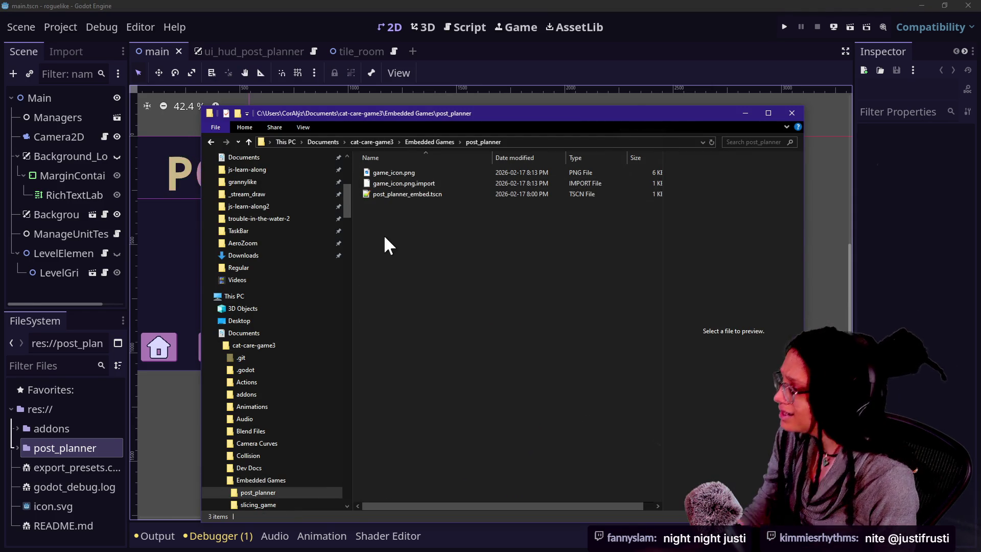
scroll(295, 198, "up", 7)
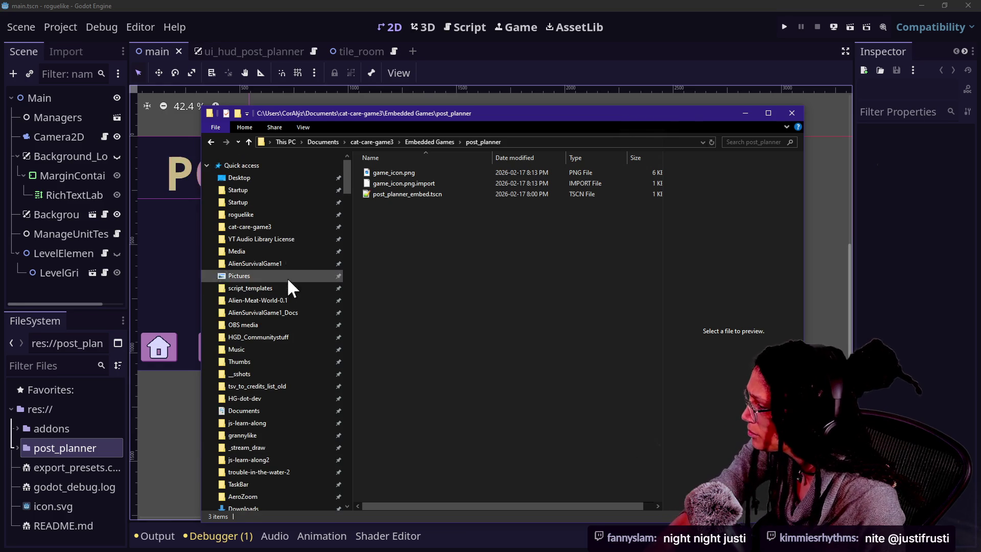
Peek into cat-care-game-v2 in Documents, then open cat-care-game3's Embedded Games and return to Godot
left_click(340, 143)
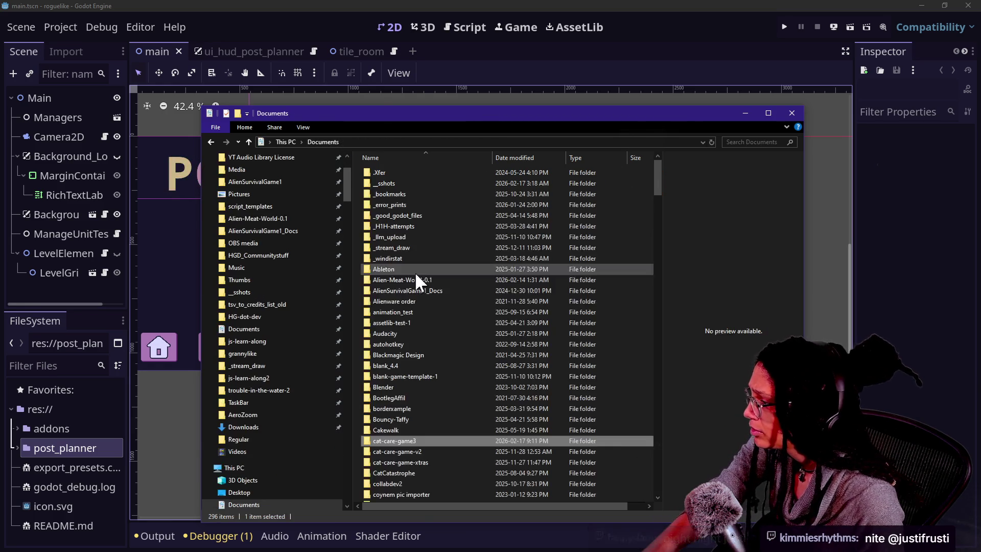
double_click(429, 452)
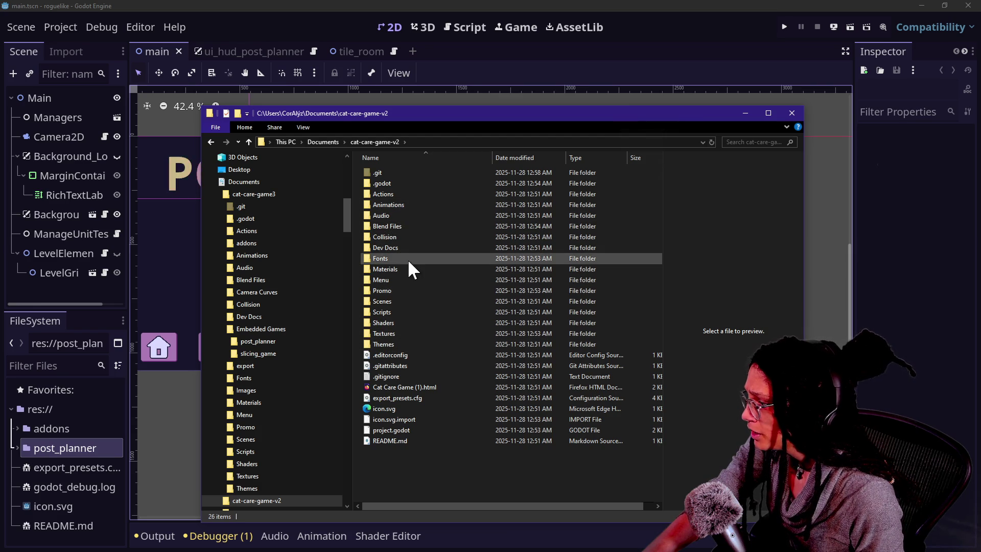
left_click(247, 141)
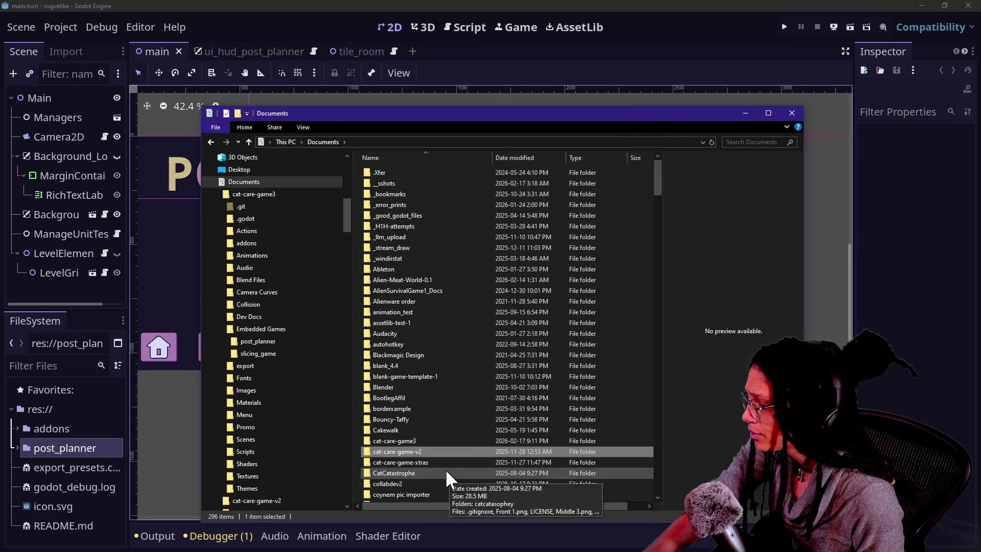
double_click(443, 439)
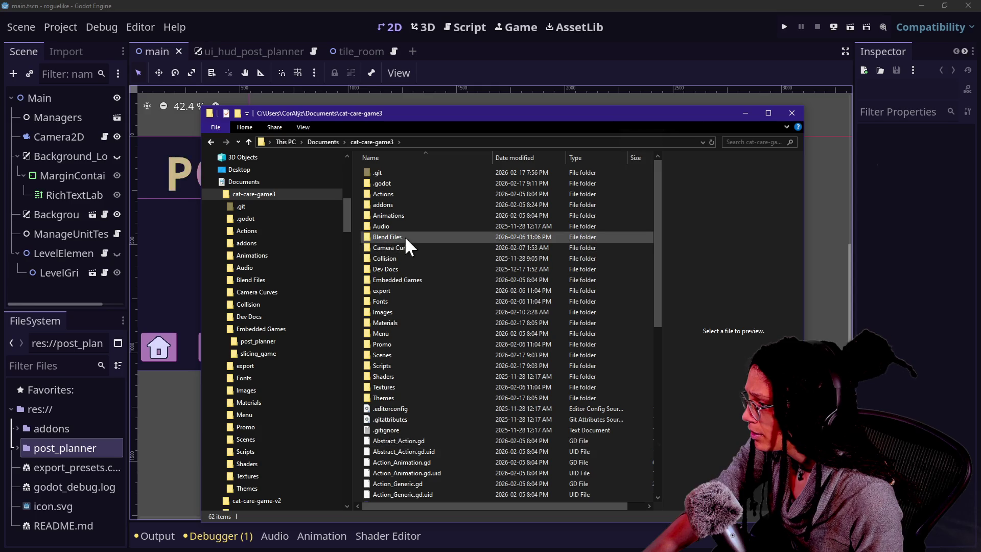
scroll(424, 277, "down", 5)
scroll(425, 277, "up", 5)
double_click(422, 280)
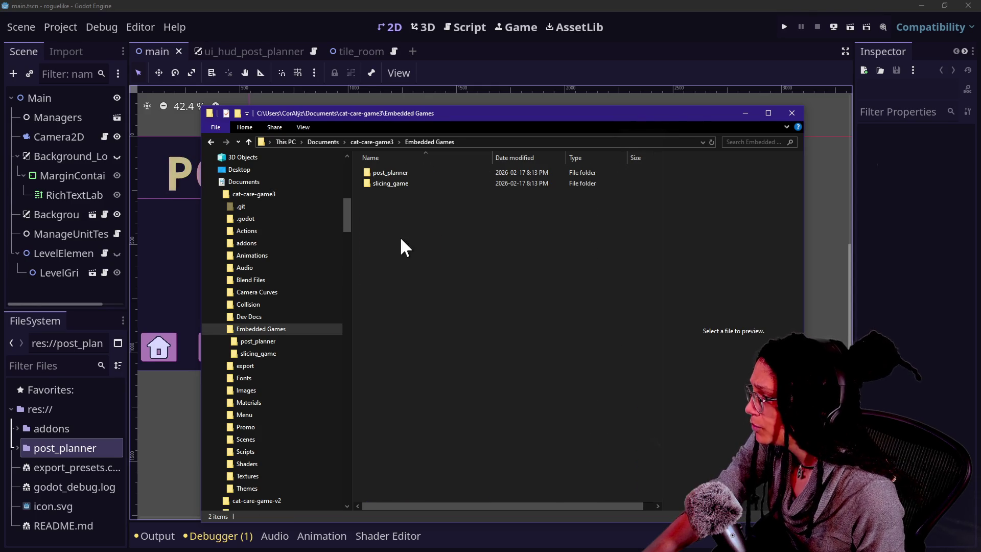
left_click(51, 28)
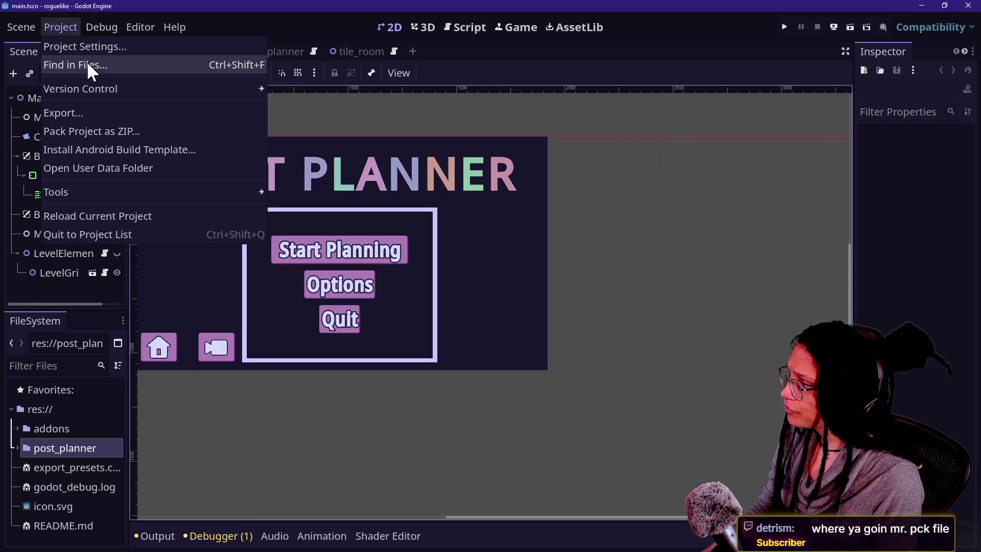
Start a PCK export from Project > Export, jumping to the embedded_minigames favourite
left_click(85, 108)
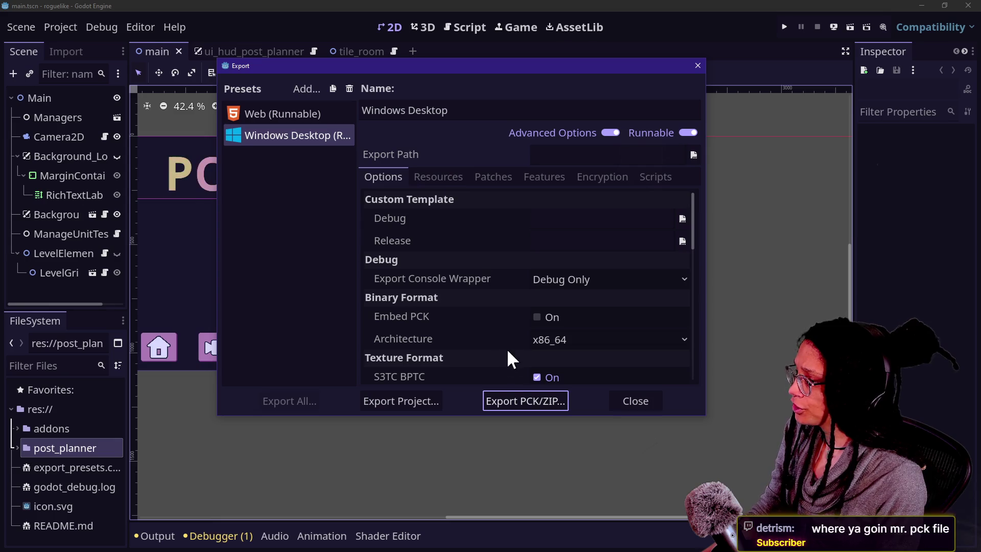
left_click(518, 397)
left_click(275, 156)
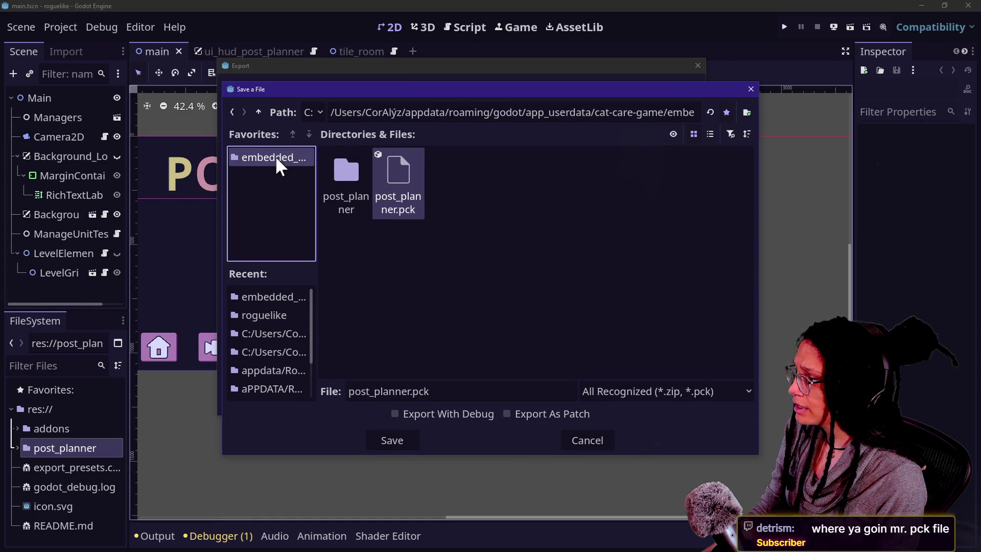
Select parts of the save Path field in preparation for editing it
left_click_drag(406, 112, 543, 103)
mouse_move(653, 118)
left_mouse_down()
mouse_move(725, 110)
mouse_move(741, 124)
left_mouse_up()
mouse_move(459, 105)
left_mouse_down()
mouse_move(658, 108)
mouse_move(395, 128)
left_mouse_up()
left_click(452, 110)
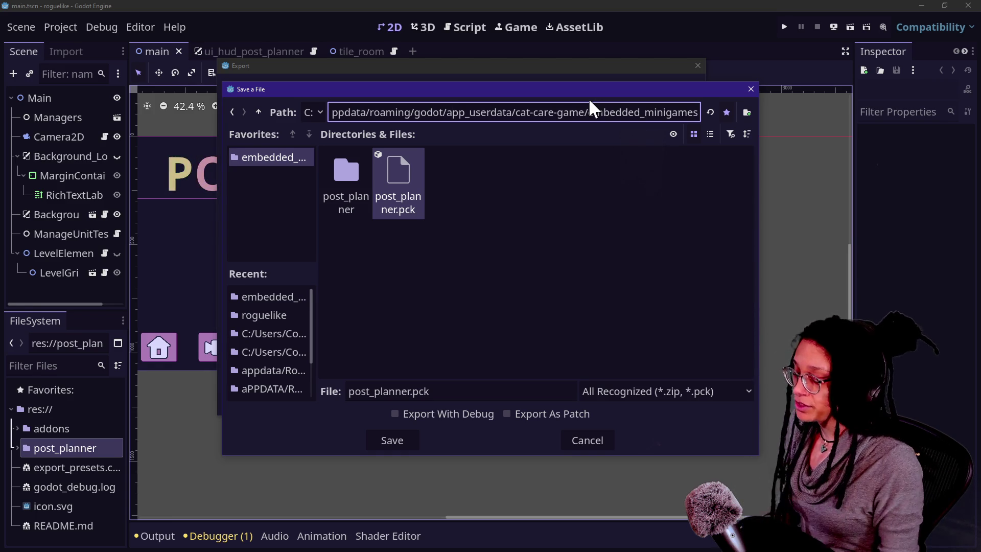
left_click(398, 196)
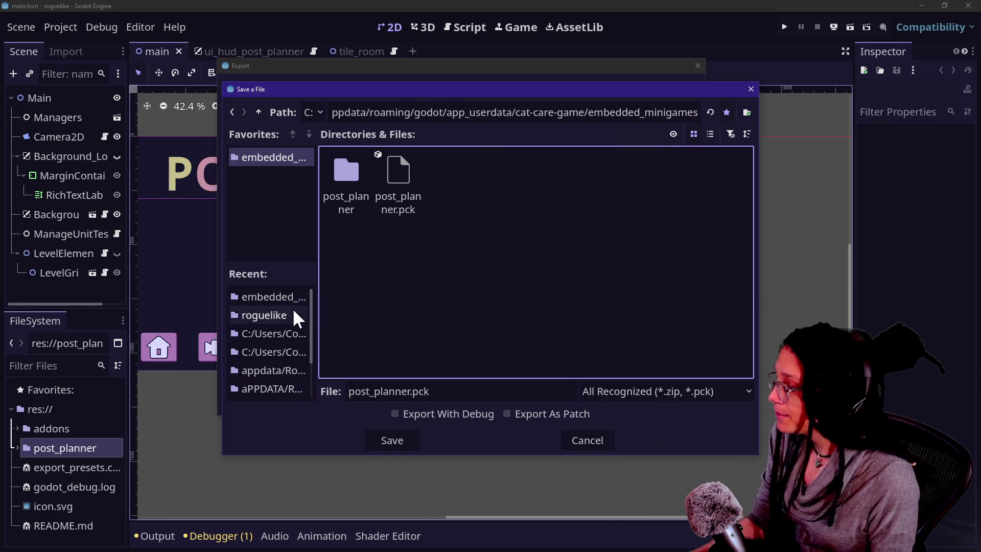
Change the save path to cat-care-game3, open Embedded Games, and save post_planner.pck there
mouse_move(361, 112)
left_mouse_down()
mouse_move(353, 111)
mouse_move(381, 92)
mouse_move(403, 112)
mouse_move(702, 114)
left_mouse_up()
key("BackSpace")
type("/Users/CorAlýz/documents/cat-care-game")
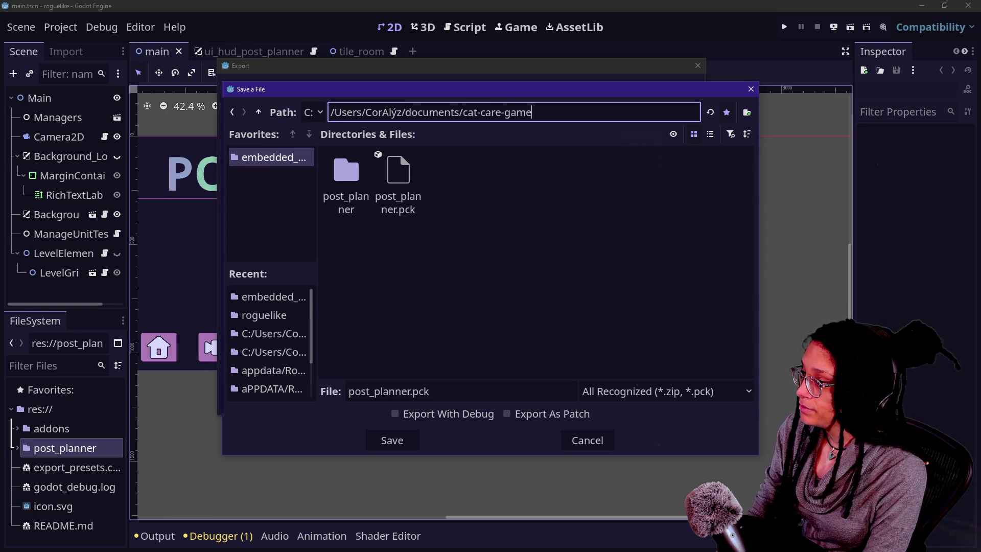
type("3")
key("Return")
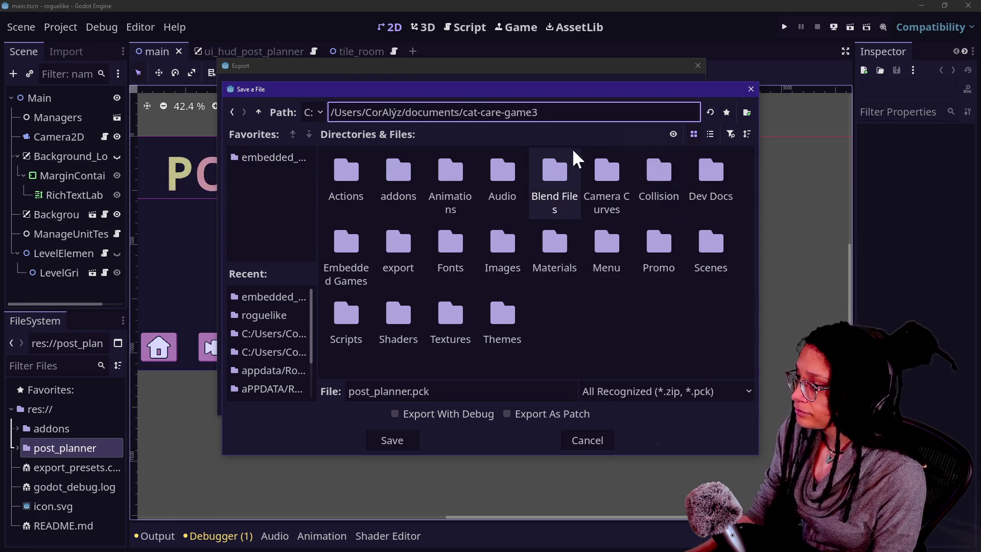
left_click(368, 252)
double_click(366, 251)
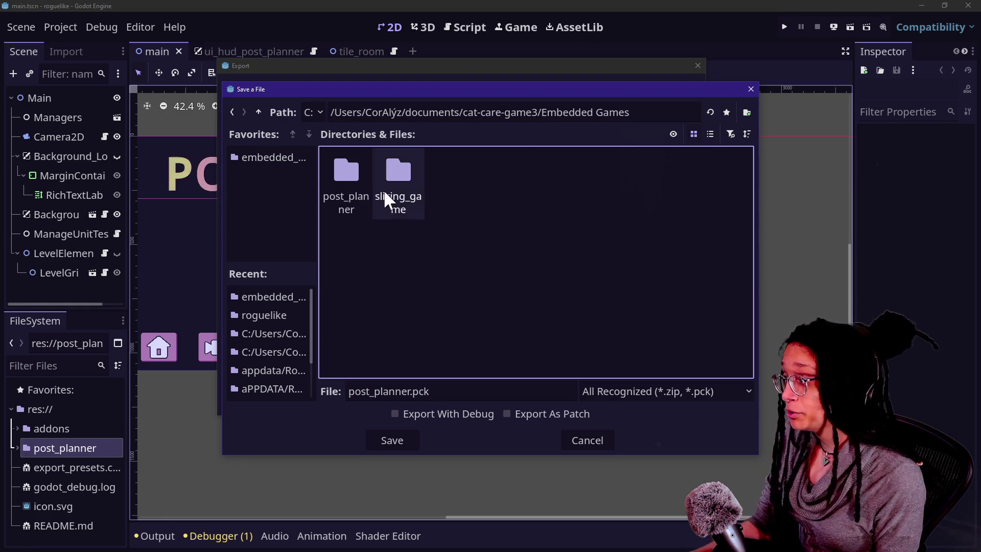
left_click(403, 438)
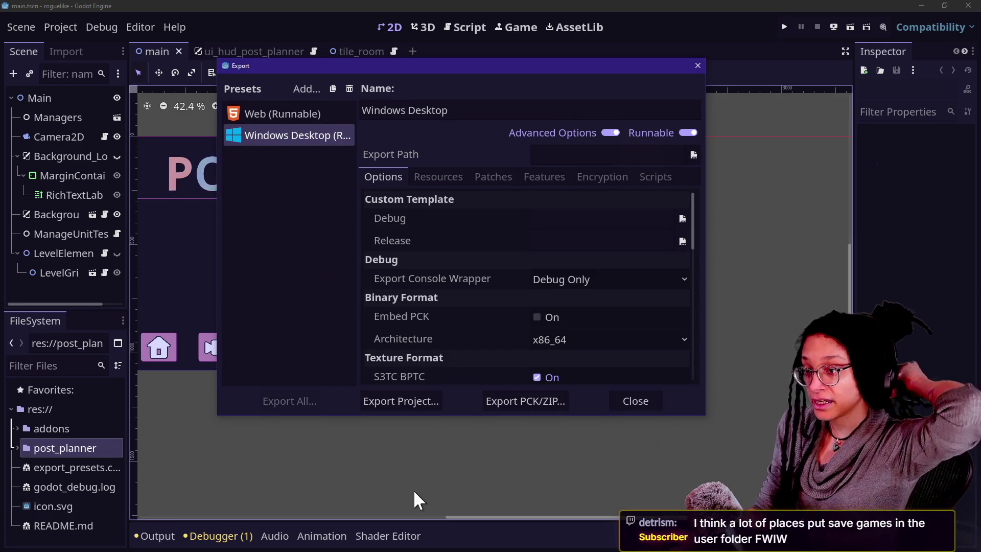
left_click(293, 271)
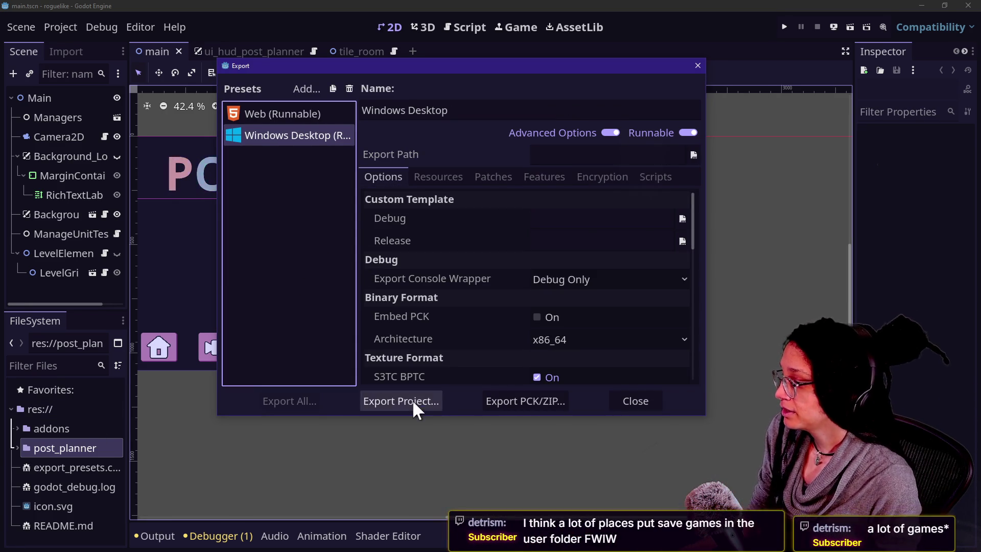
Close Export and check post_planner.pck's size in Explorer, switching between large icons and list views
left_click(648, 394)
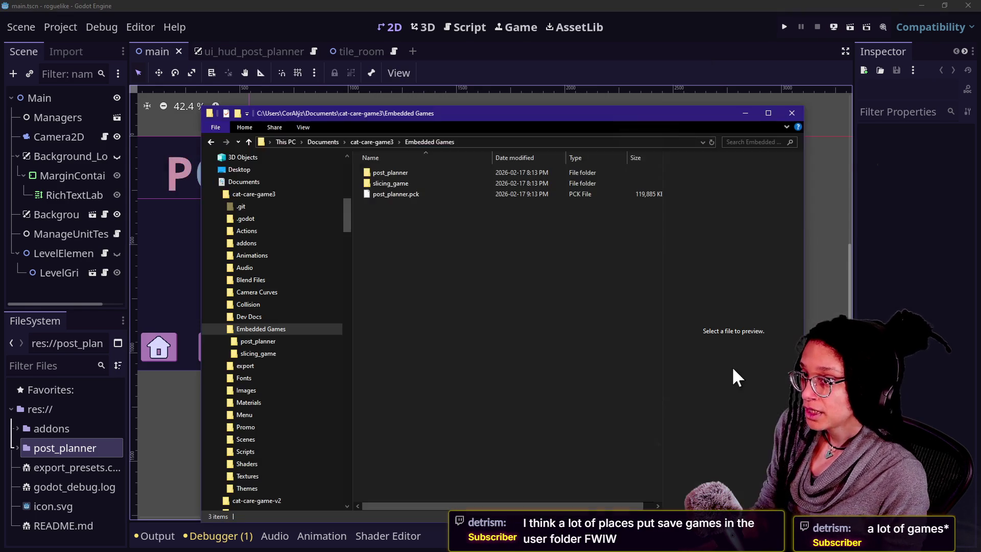
left_click(397, 194)
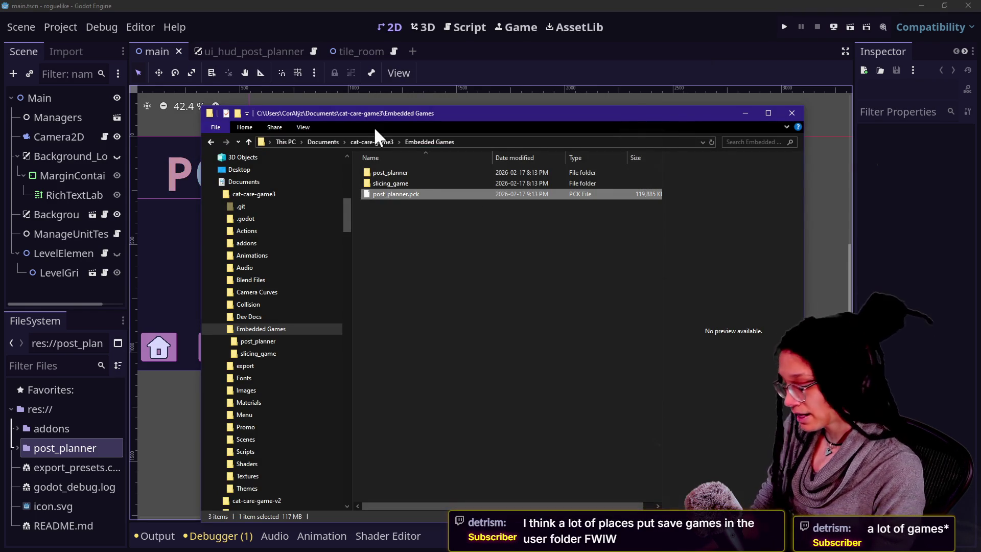
left_click(388, 258)
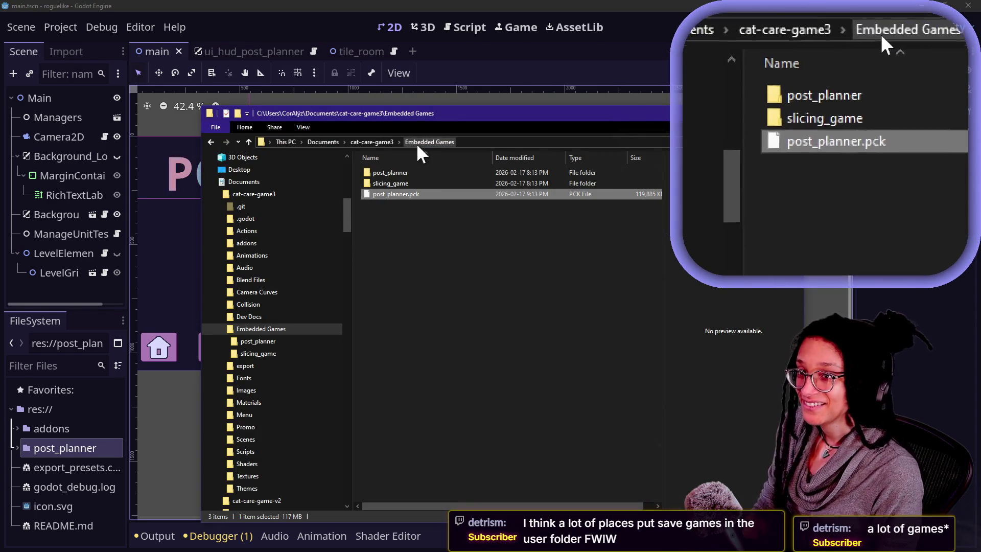
key("ctrl+shift+2")
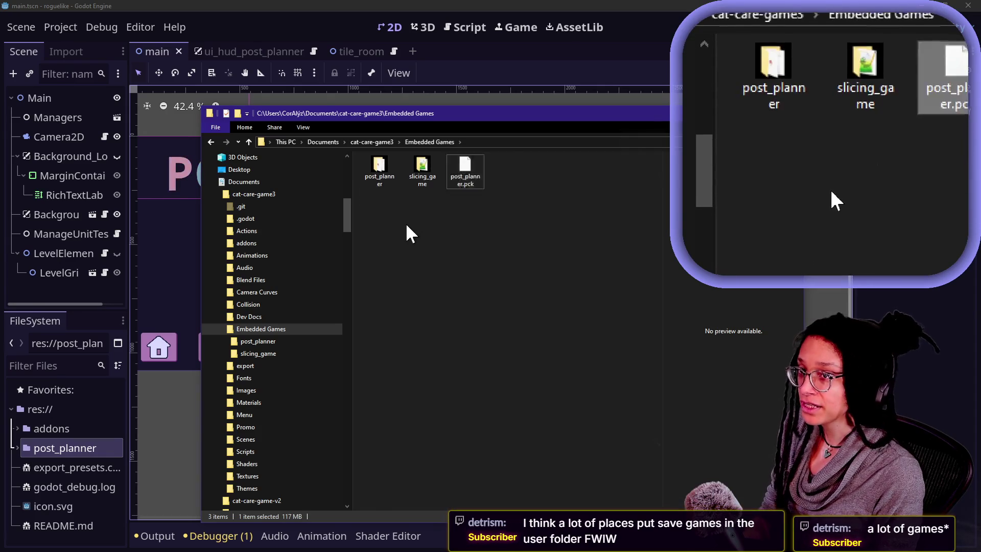
key("ctrl+shift+5")
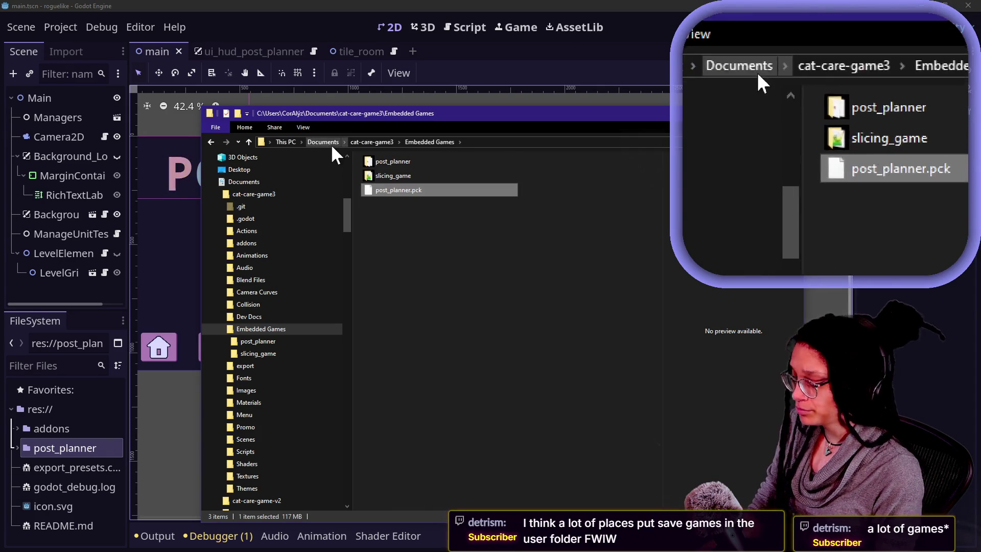
left_click(459, 238)
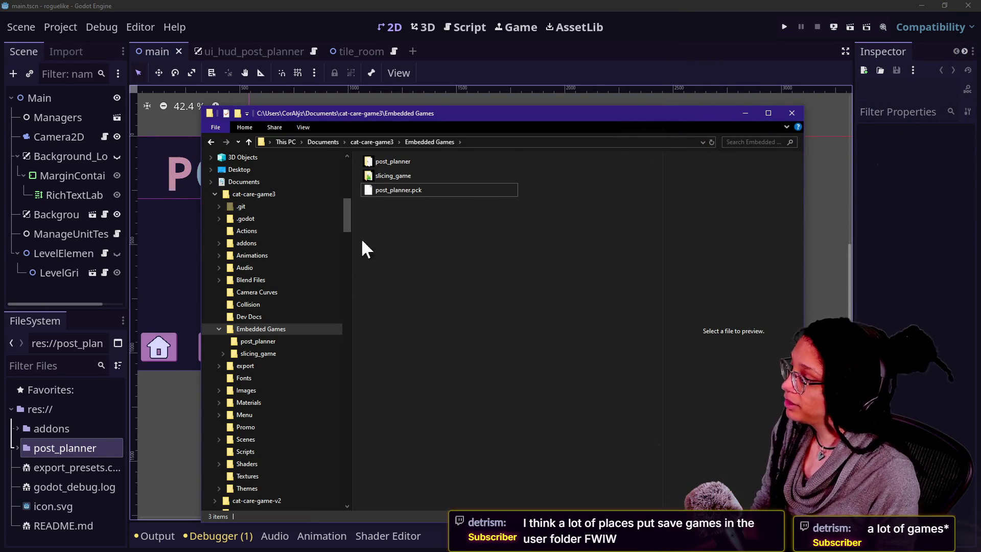
Bring the cat-care-game Godot editor to the front
scroll(347, 209, "up", 5)
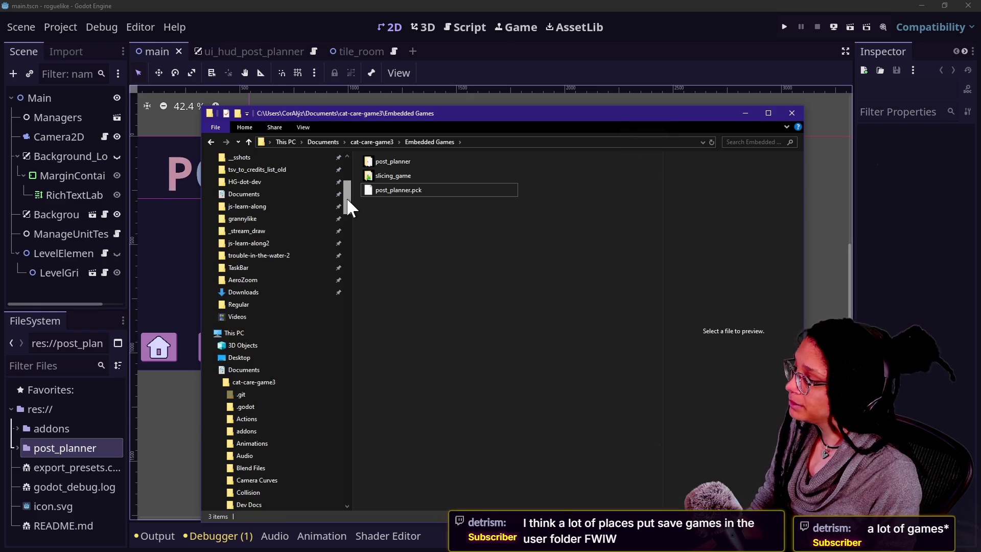
left_click_drag(347, 197, 348, 202)
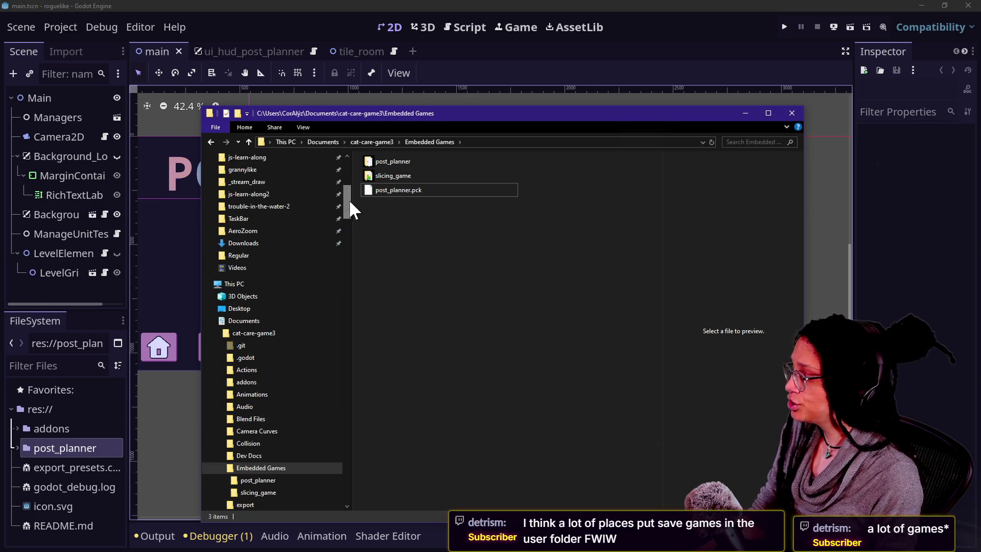
left_click(298, 26)
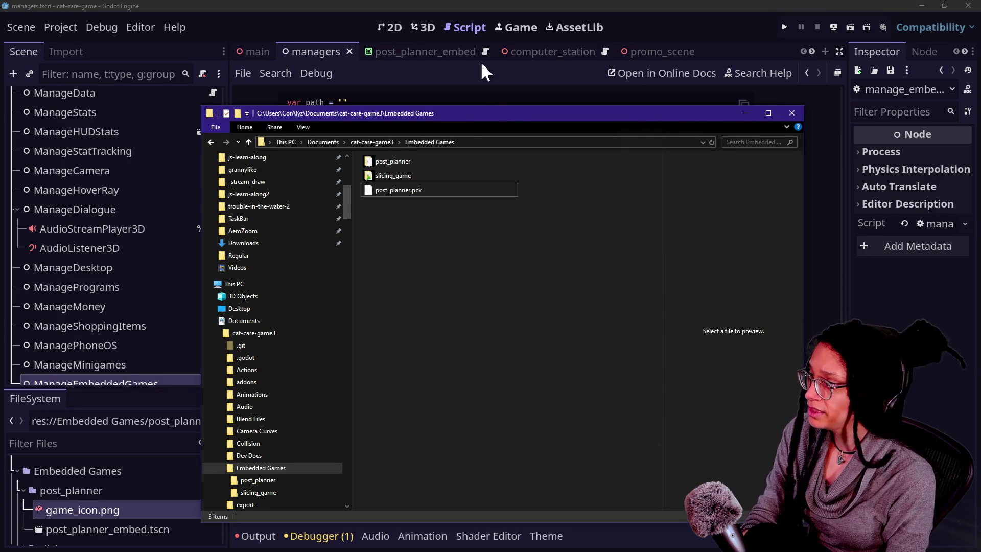
left_click(481, 94)
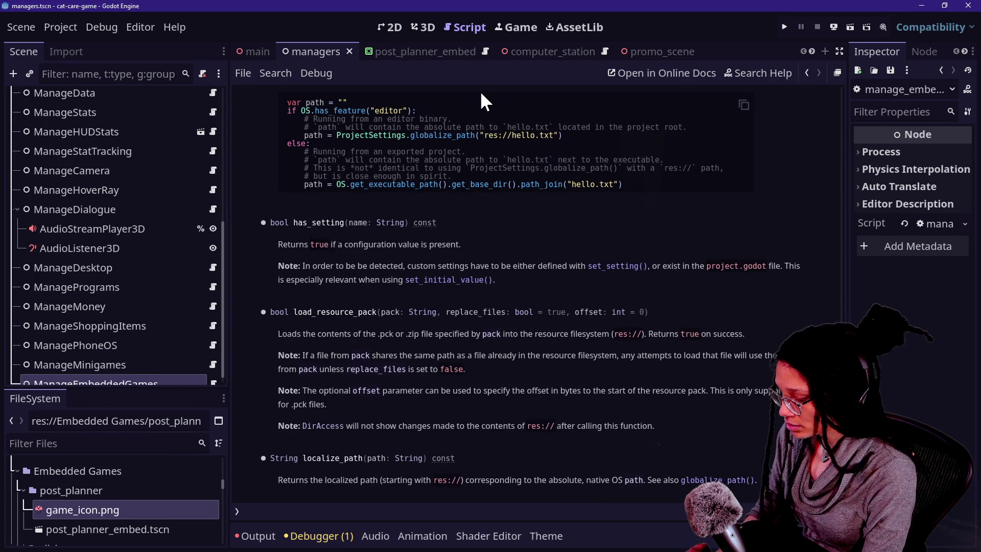
Switch back to the Explorer folder window and deselect the screenshot file
key("alt+Tab")
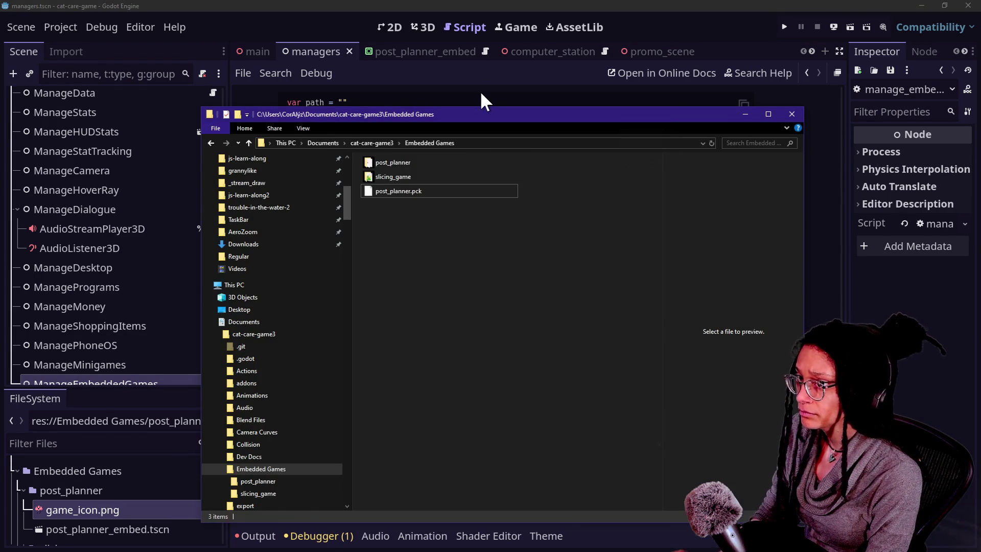
left_click(520, 420)
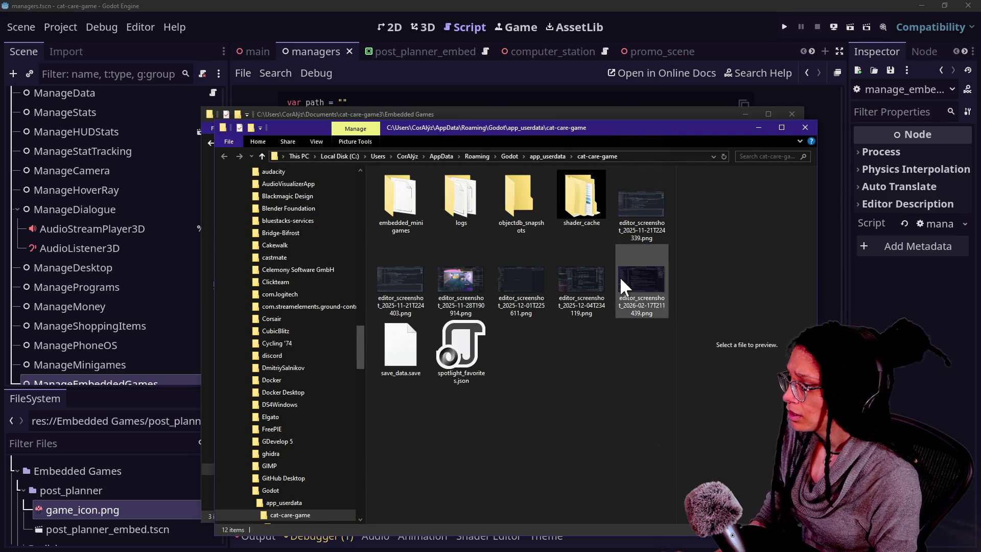
Delete post_planner.pck and its two .tmp copies from embedded_minigames/post_planner, then return to Godot
double_click(401, 199)
left_click(450, 200)
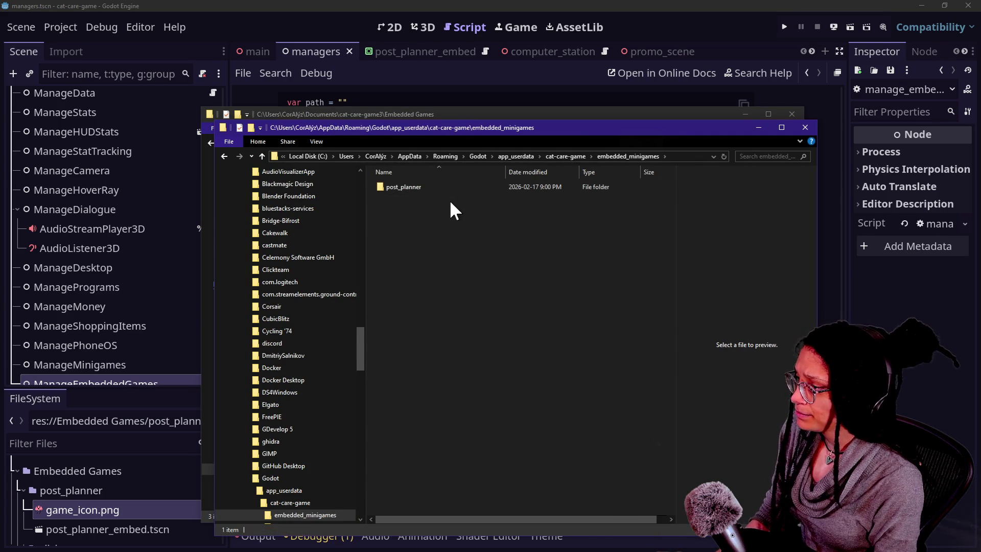
double_click(423, 190)
mouse_move(440, 188)
left_mouse_down()
mouse_move(468, 207)
mouse_move(517, 217)
left_mouse_up()
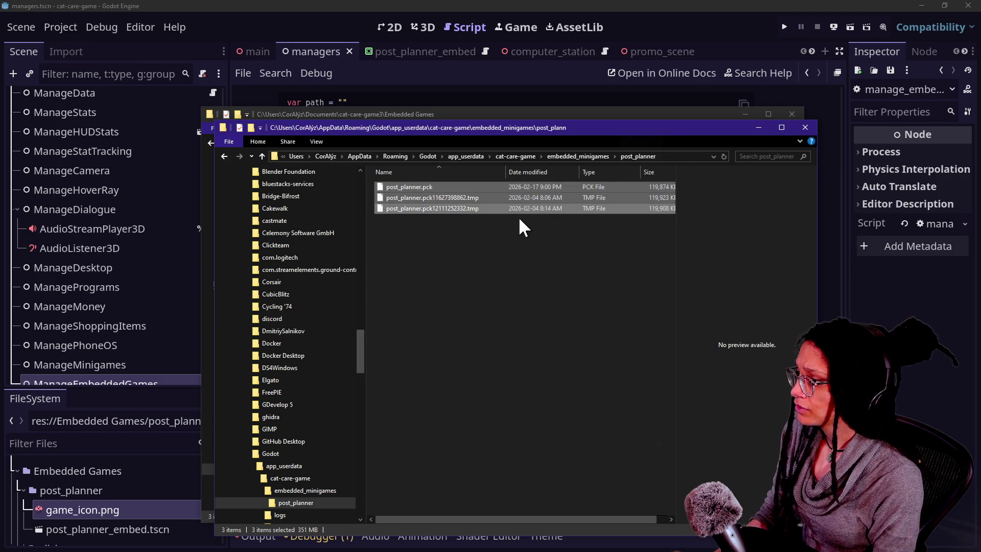
key("Delete")
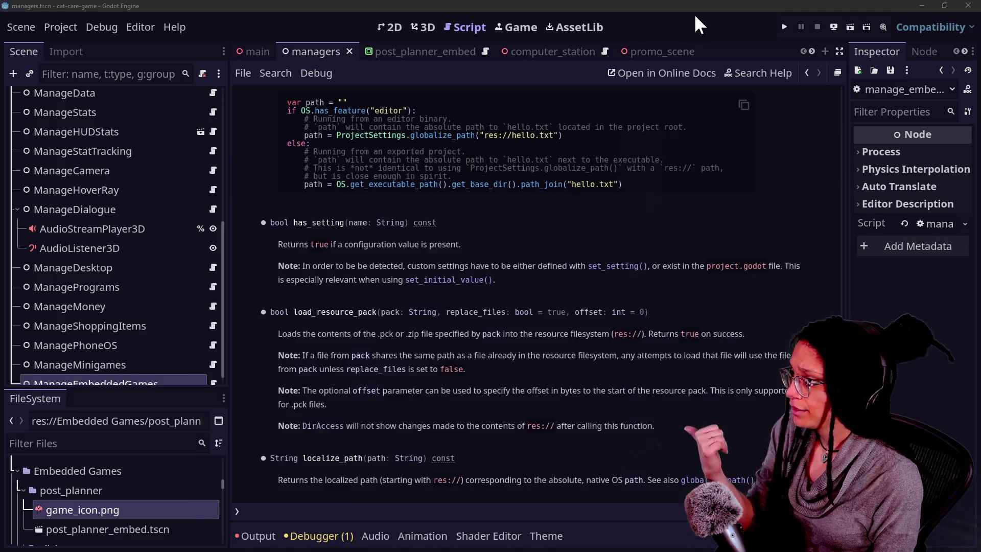
left_click(694, 13)
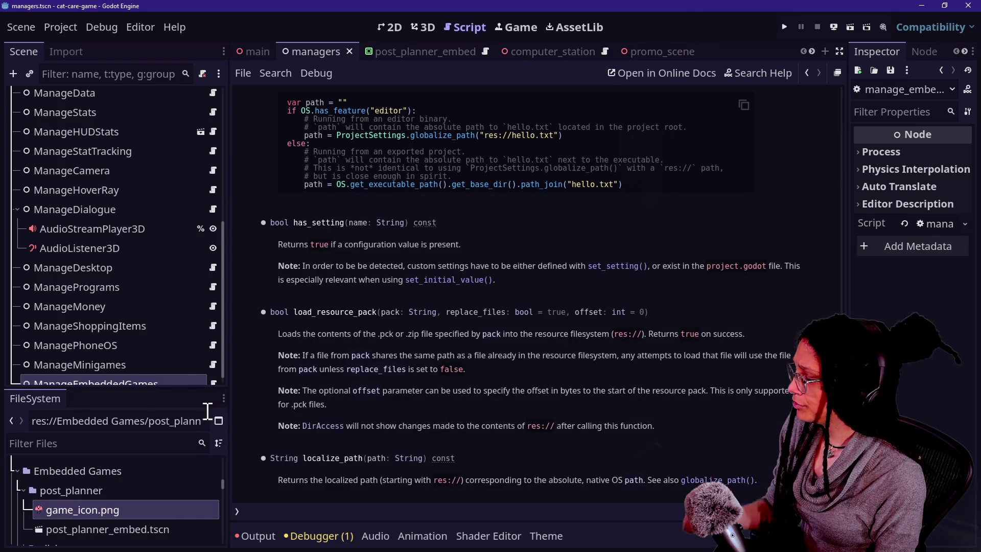
Check the exported post_planner.pck in the Embedded Games folder, then go back to Godot
key("alt+Tab")
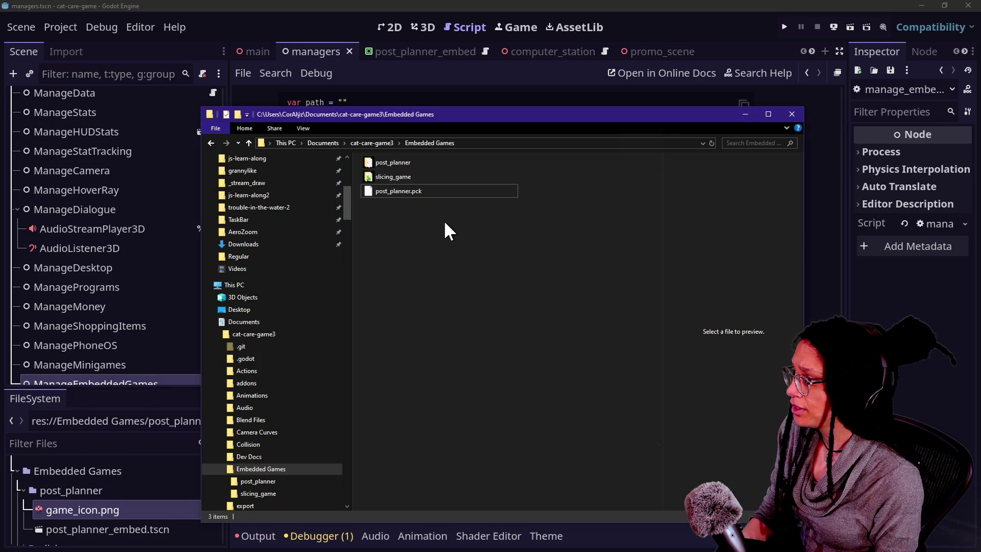
left_click(415, 194)
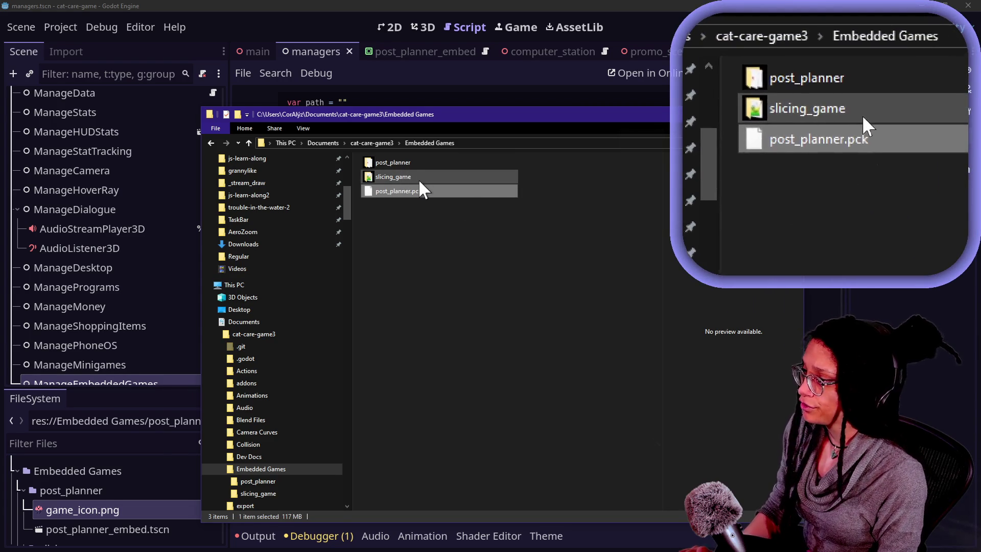
mouse_move(419, 179)
left_click(422, 95)
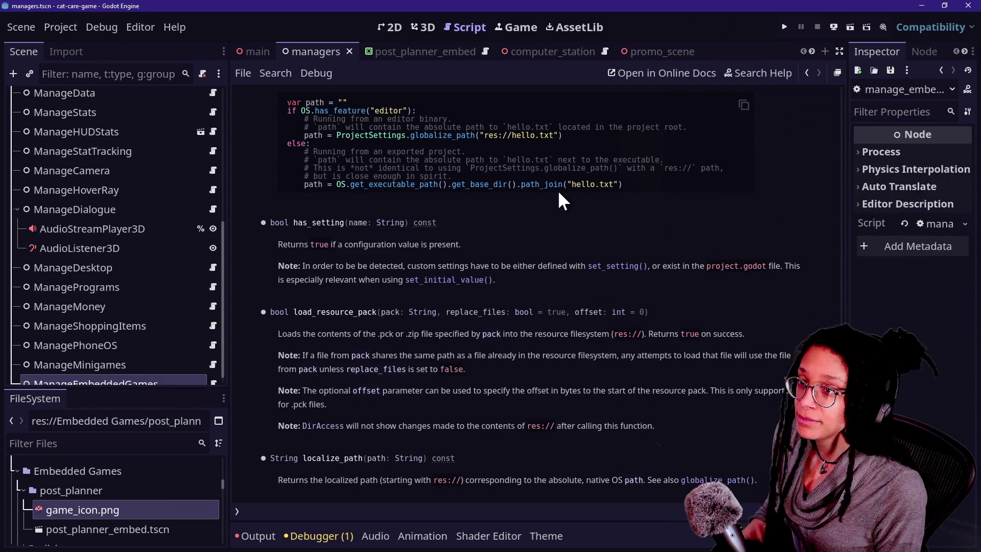
Switch from Godot to the GitHub minigame manager script, then to the live stream chat
key("alt+Tab")
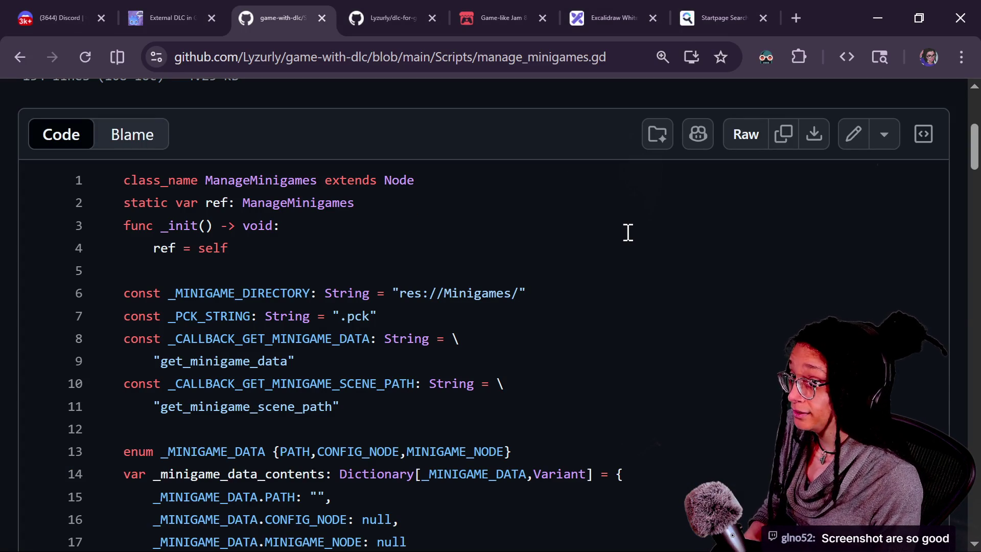
key("Caps_Lock")
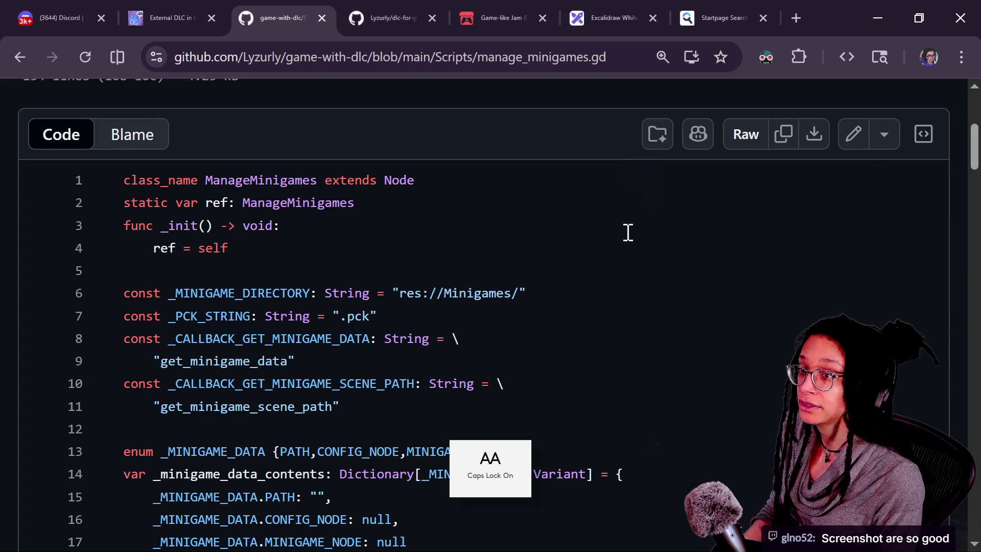
key("alt+Tab")
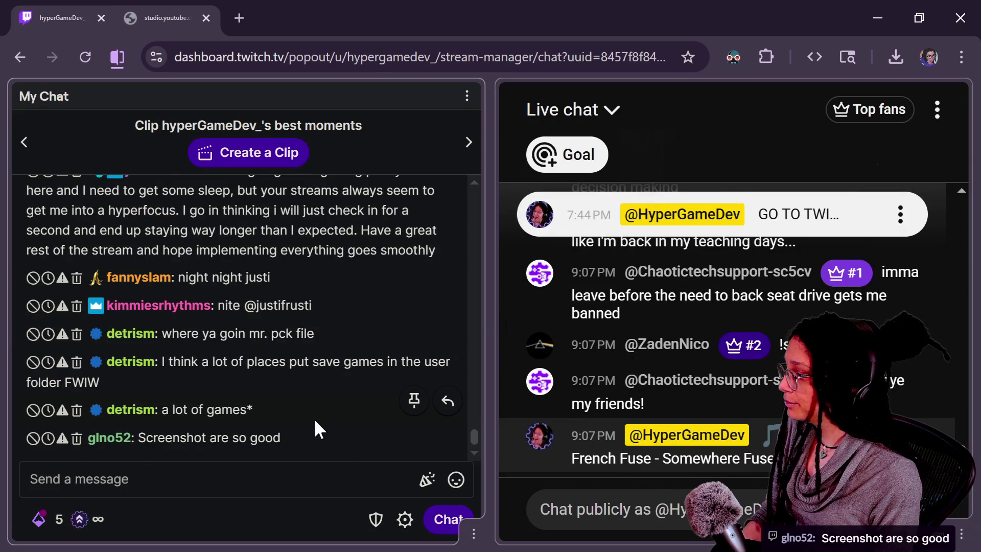
scroll(315, 422, "up", 2)
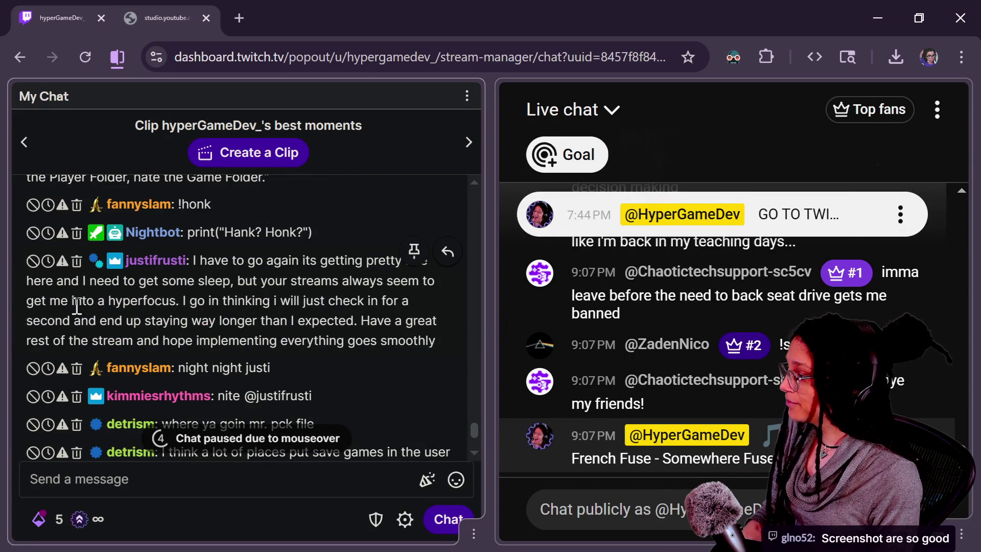
left_click_drag(74, 305, 172, 304)
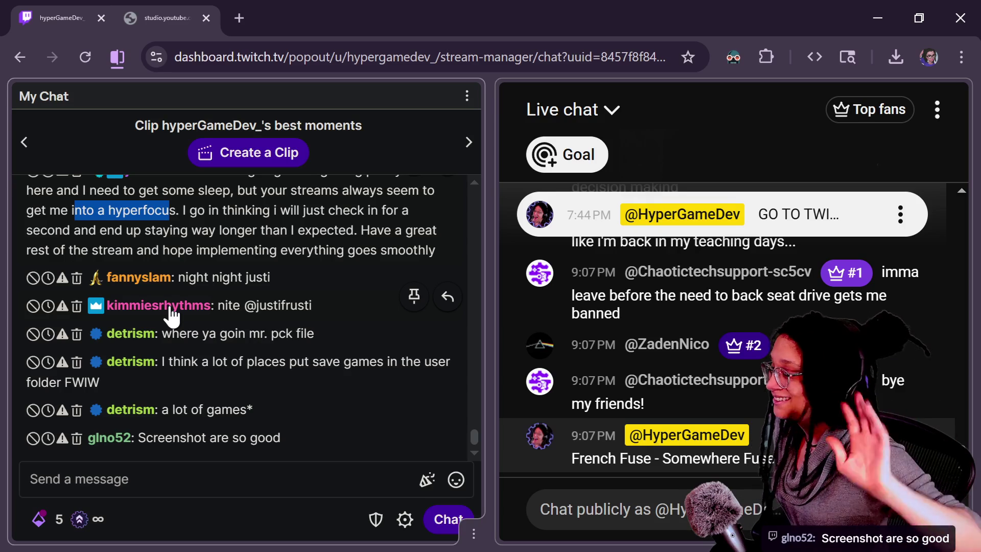
scroll(335, 410, "up", 5)
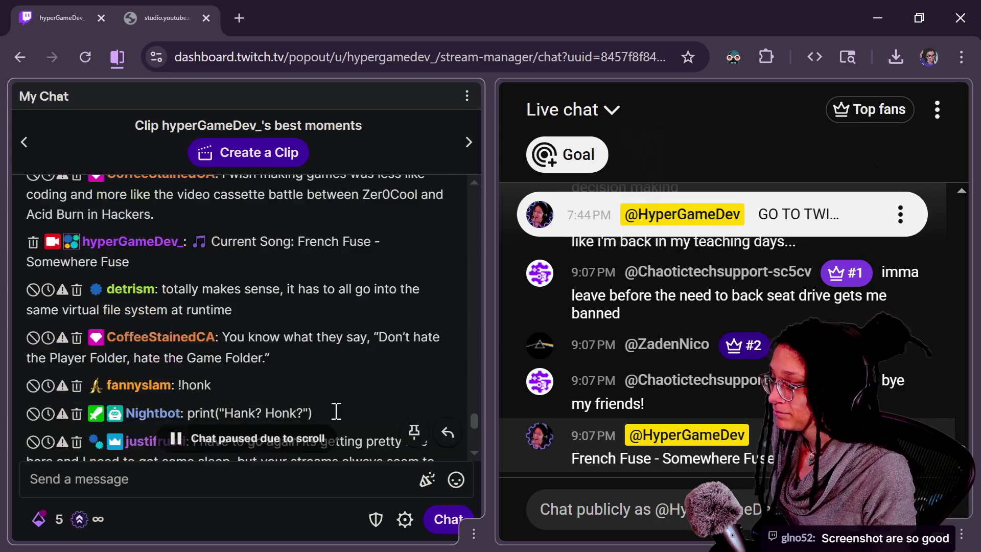
scroll(336, 409, "up", 6)
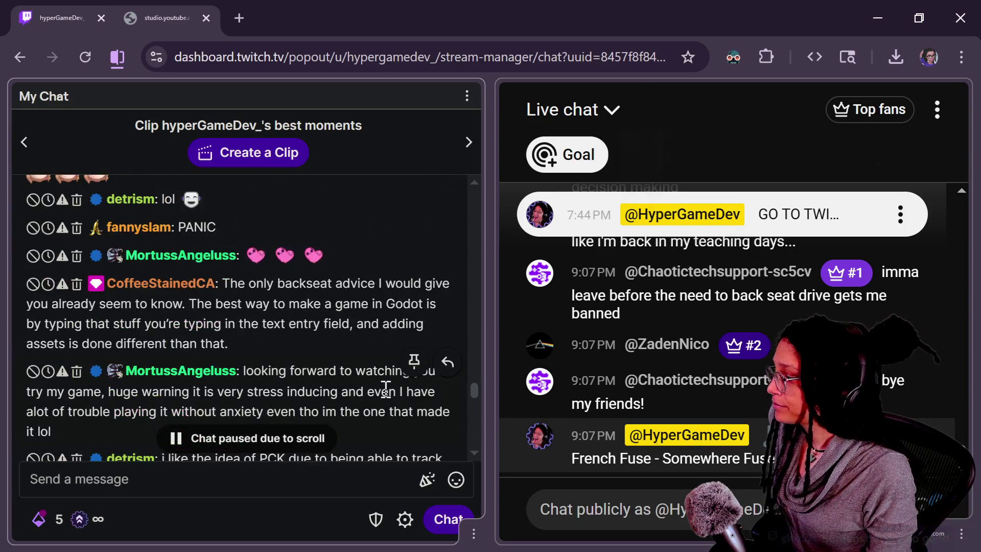
scroll(337, 397, "down", 2)
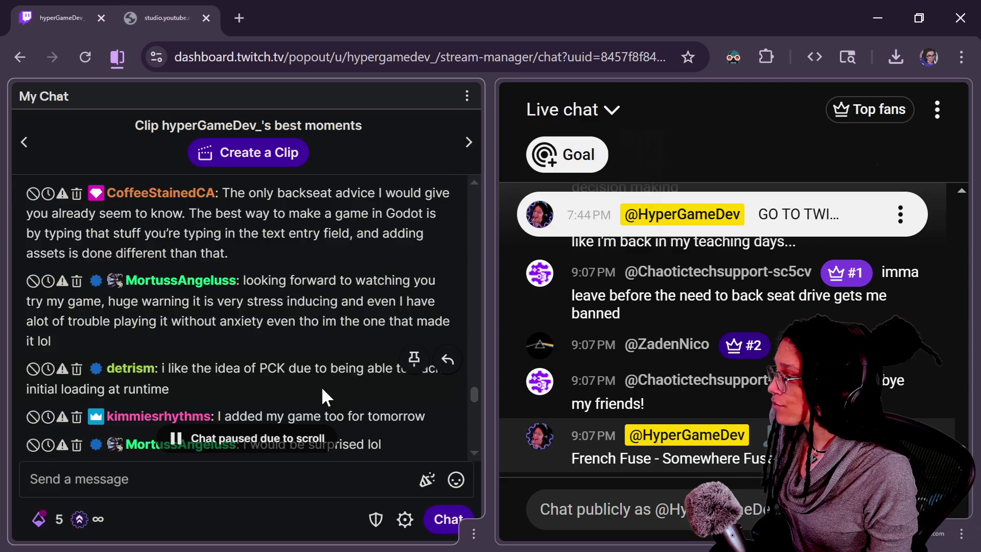
scroll(325, 396, "up", 6)
scroll(321, 385, "down", 2)
scroll(321, 386, "up", 3)
scroll(321, 386, "down", 10)
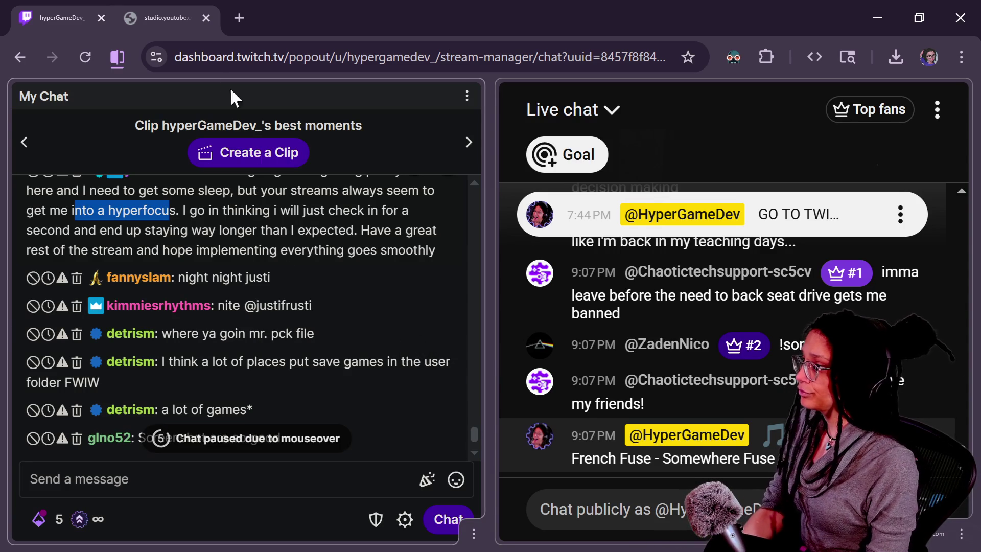
left_click(239, 18)
Search for the breathing timer site and open its 4-7-8 breathing timer page
type("BREA")
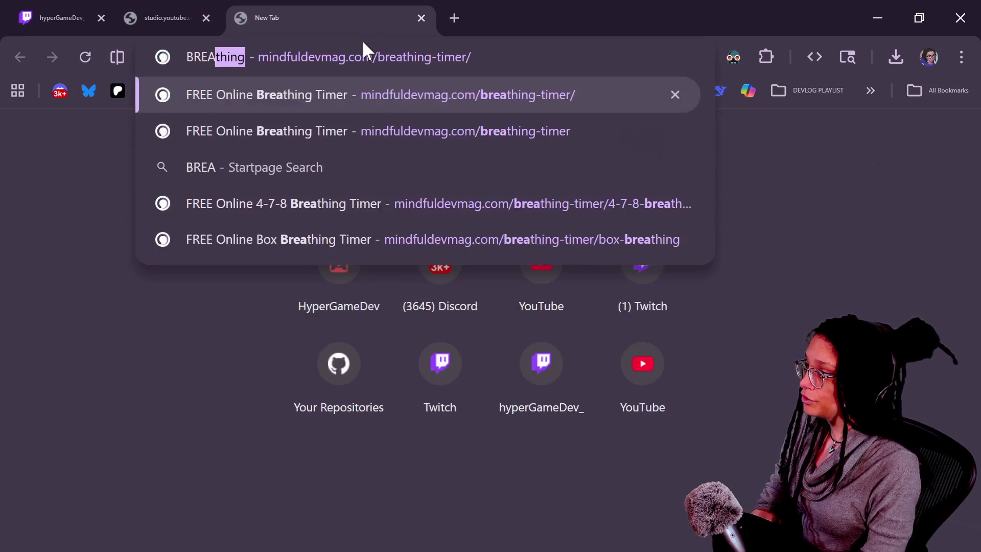
key("Return")
key("Caps_Lock")
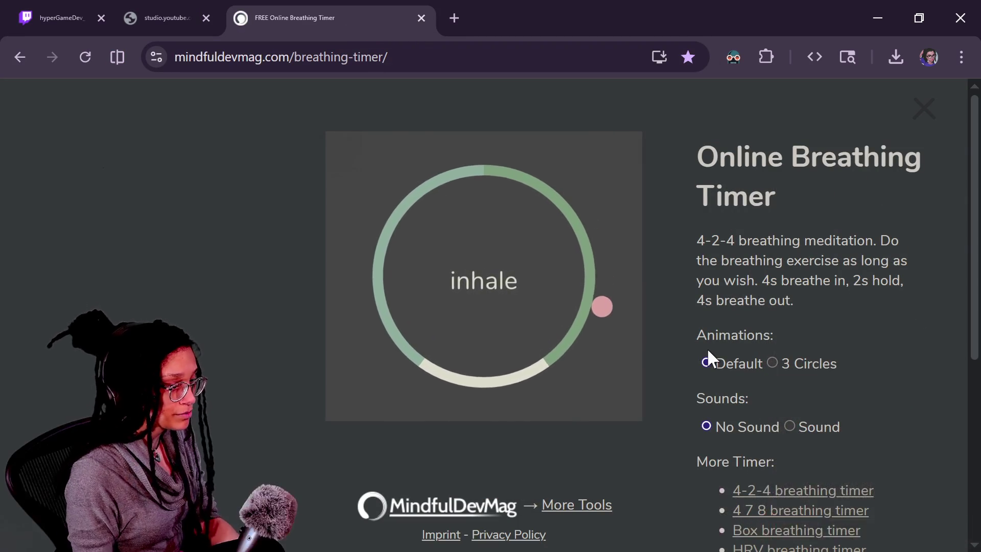
scroll(703, 346, "down", 5)
scroll(816, 360, "up", 2)
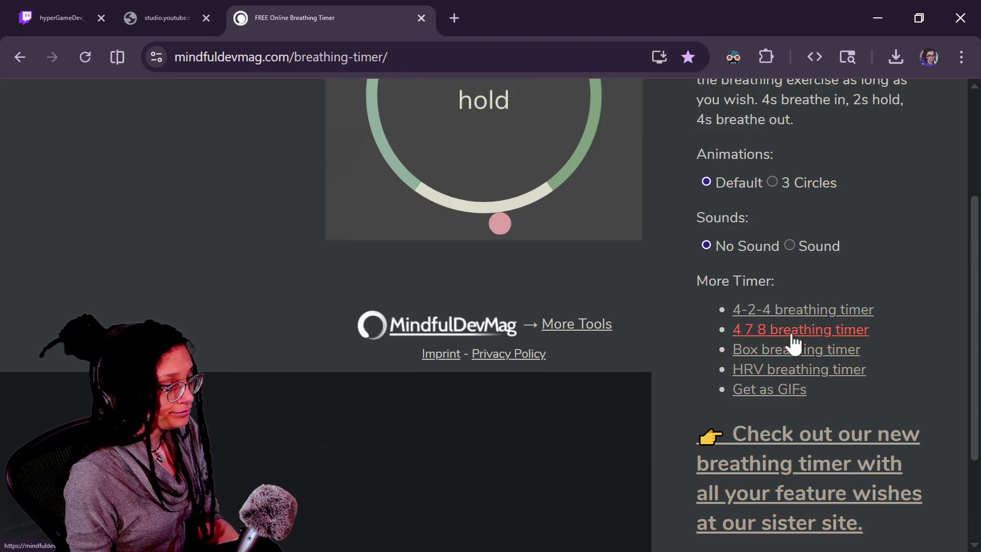
left_click(819, 332)
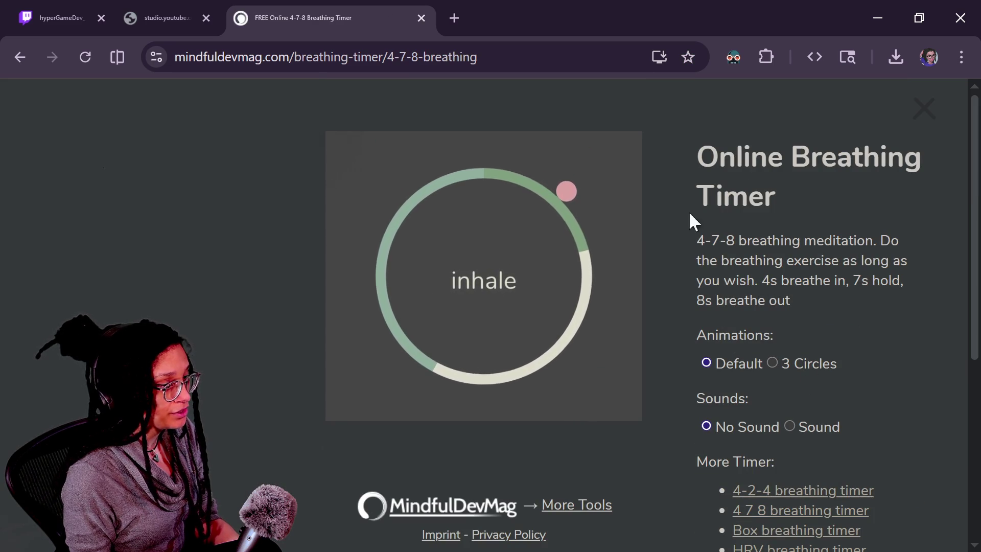
Post the 4-7-8 timer link in both Twitch and YouTube chats, then return to the timer
left_click(289, 63)
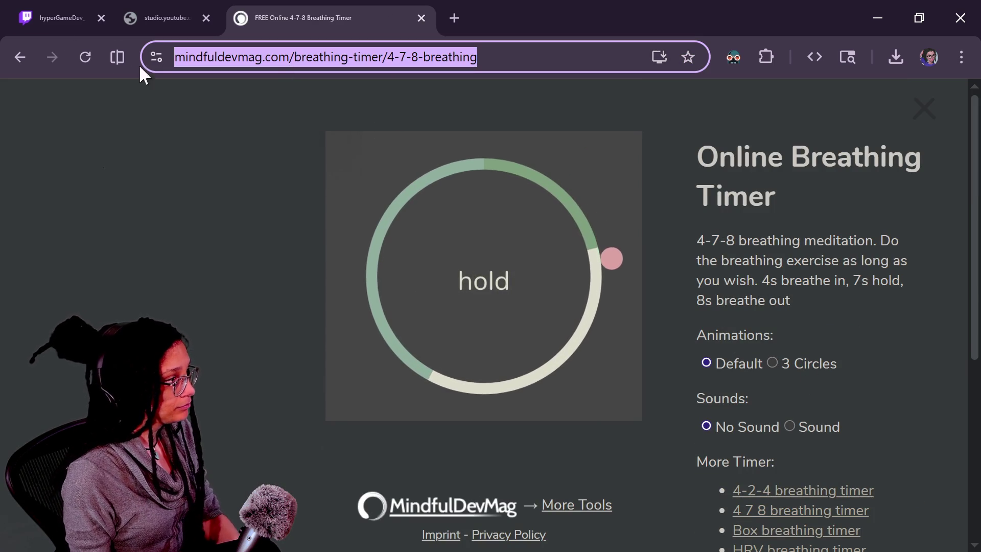
left_click(63, 21)
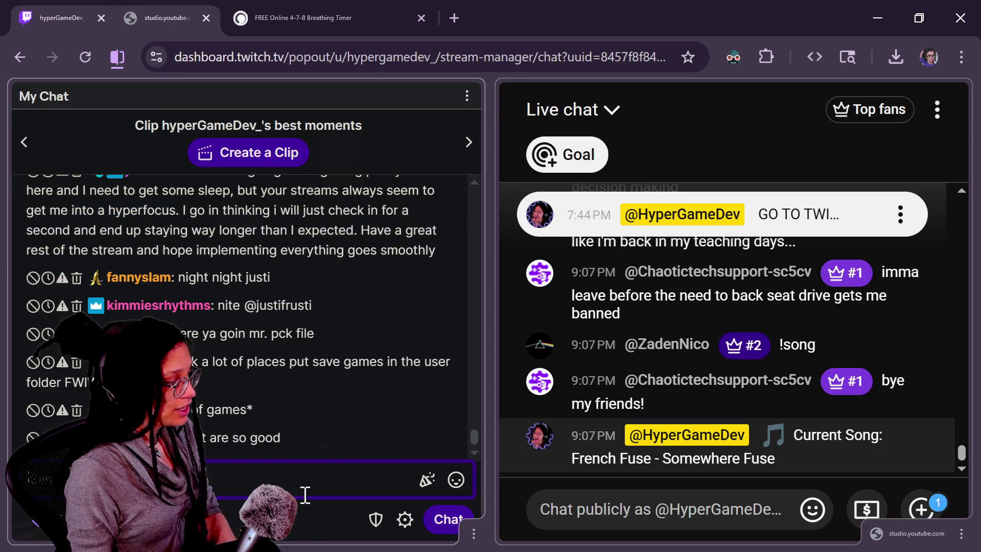
key("ctrl+v")
key("Return")
left_click(750, 511)
type("https://mindfuldevmag.com/breathing-timer/4-7-8-breathing")
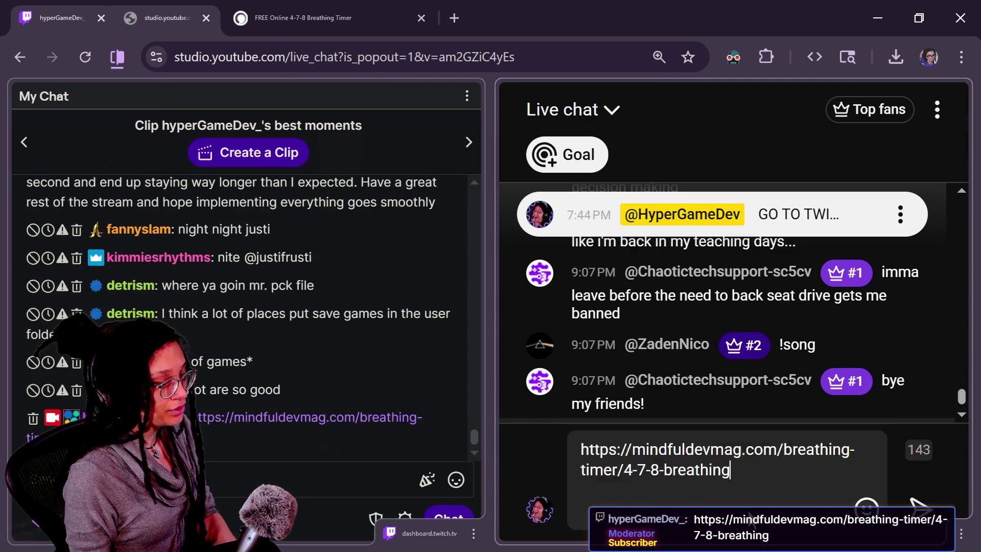
key("Return")
key("alt+Tab")
key("alt+Tab")
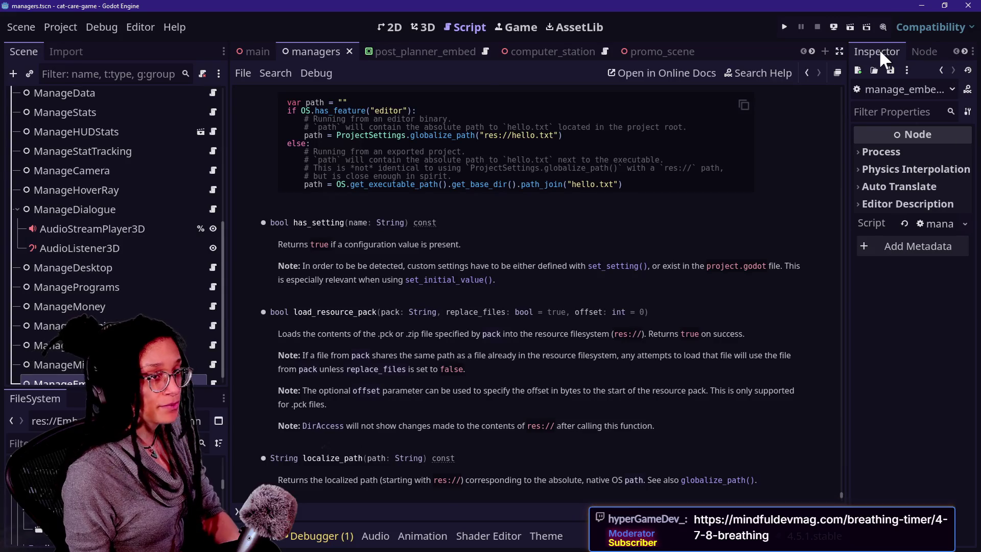
key("alt+Tab")
key("alt+Tab")
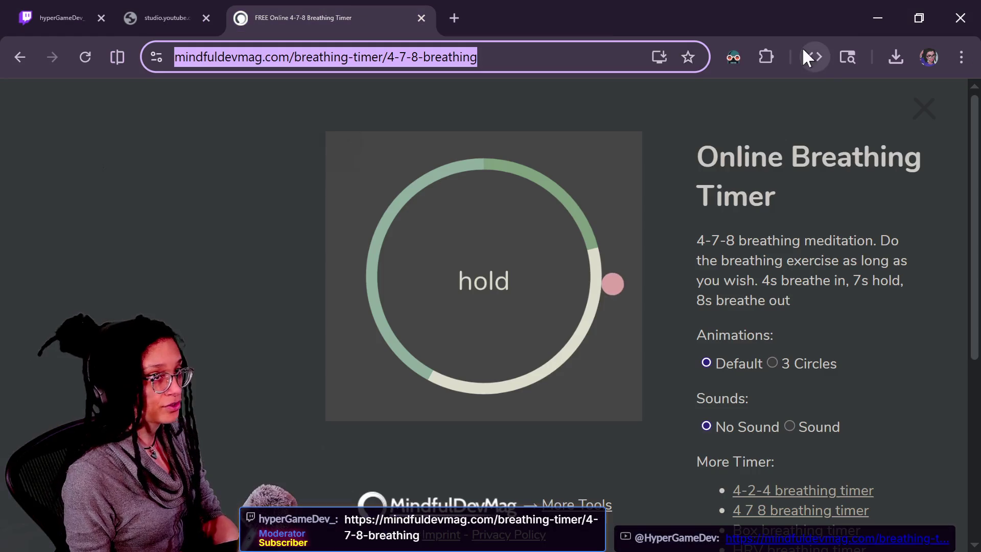
key("alt+Tab")
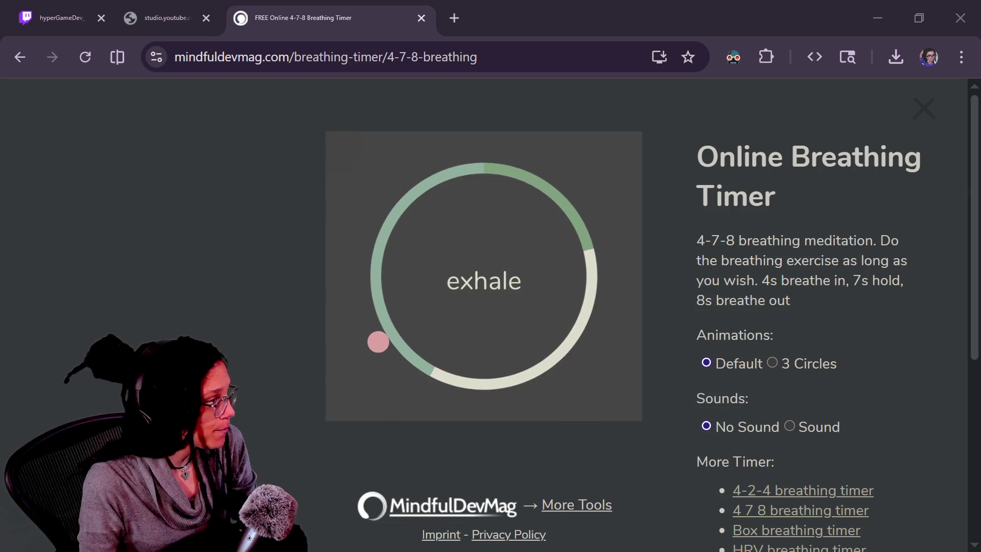
After following the 4-7-8 breathing cycles, close the breathing timer tab
left_click(421, 18)
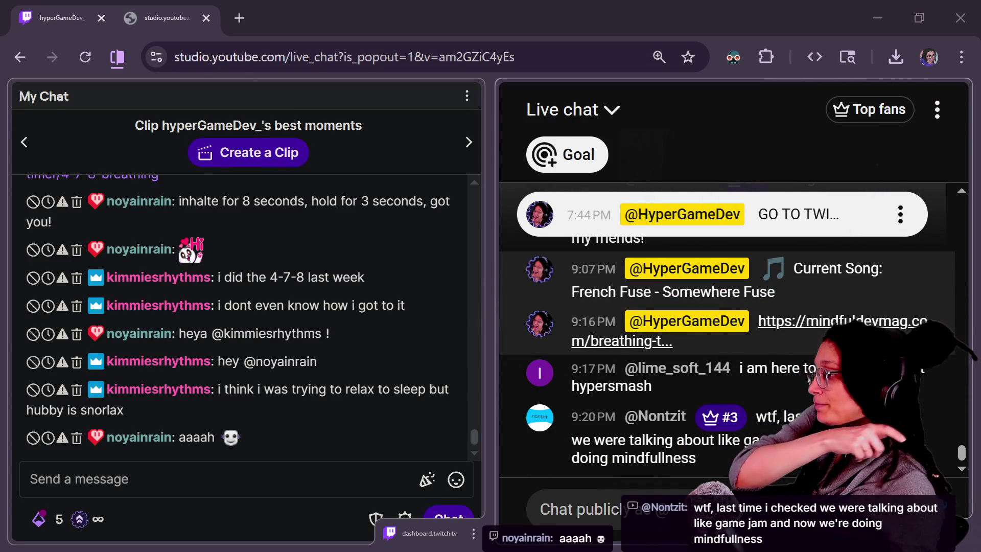
Scroll through the new chat replies, then bring the dashboard.twitch.tv chat popout forward
mouse_move(294, 319)
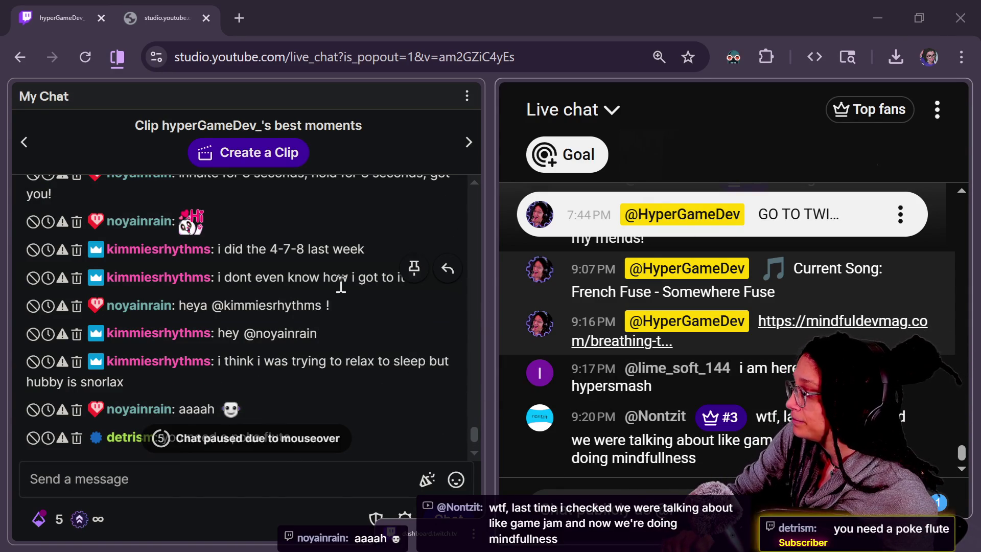
scroll(341, 284, "up", 2)
scroll(346, 293, "down", 3)
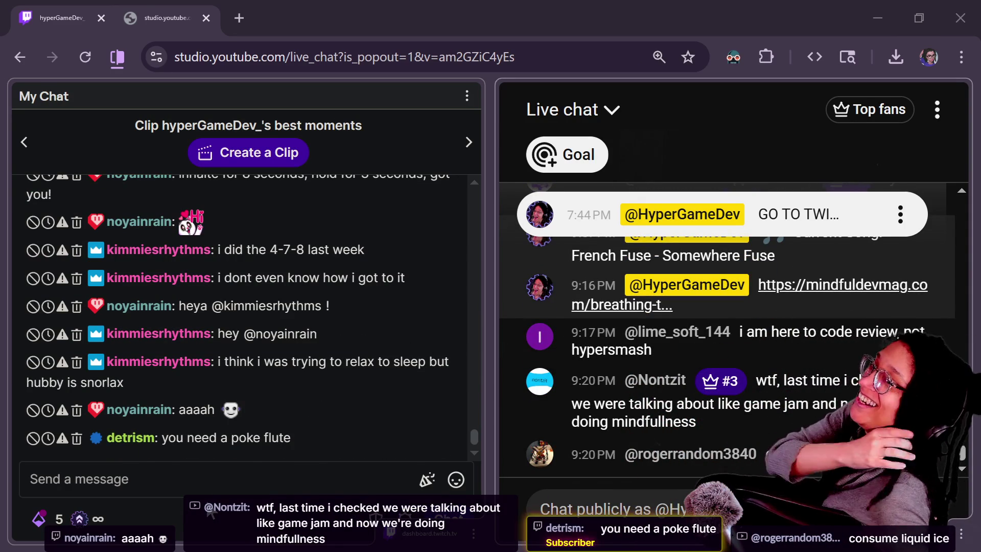
scroll(139, 427, "up", 2)
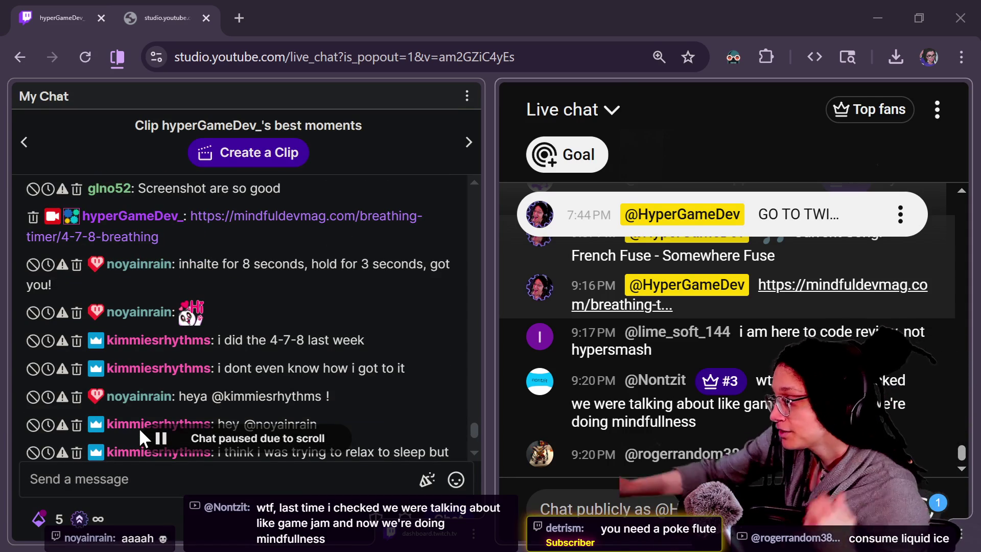
scroll(419, 440, "down", 2)
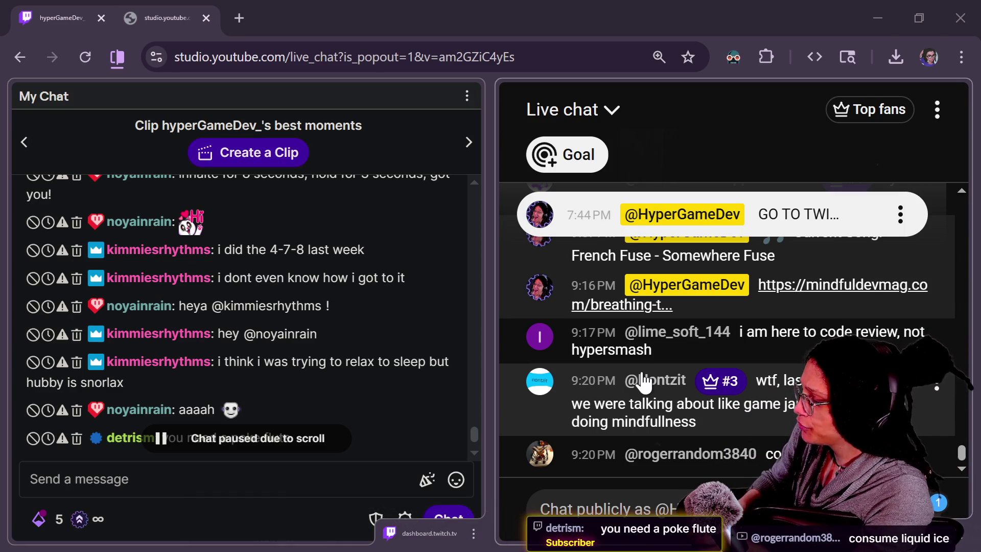
left_click(271, 378)
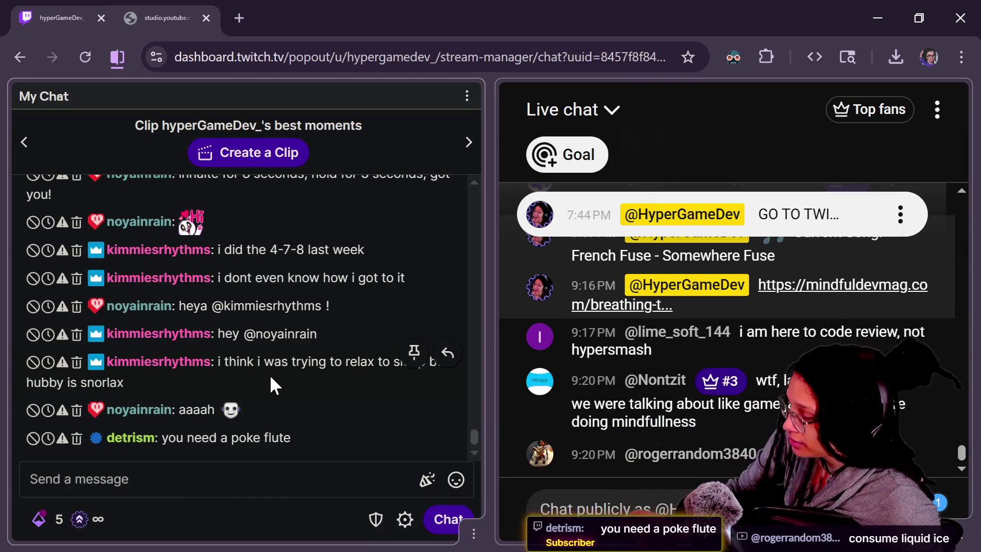
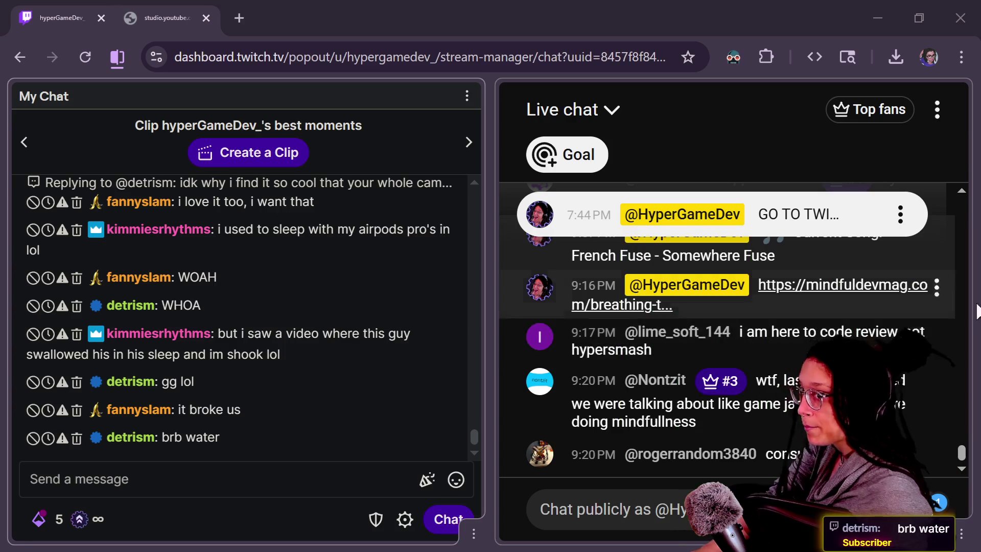
Leave the Twitch chat and bring up the Godot editor's load_resource_pack ProjectSettings docs
key("alt+Tab")
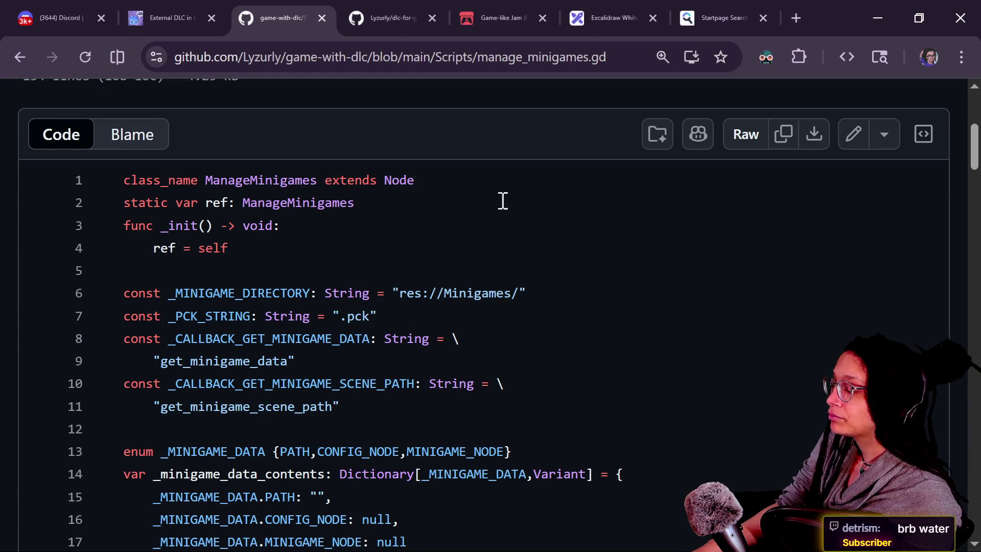
key("alt+Tab")
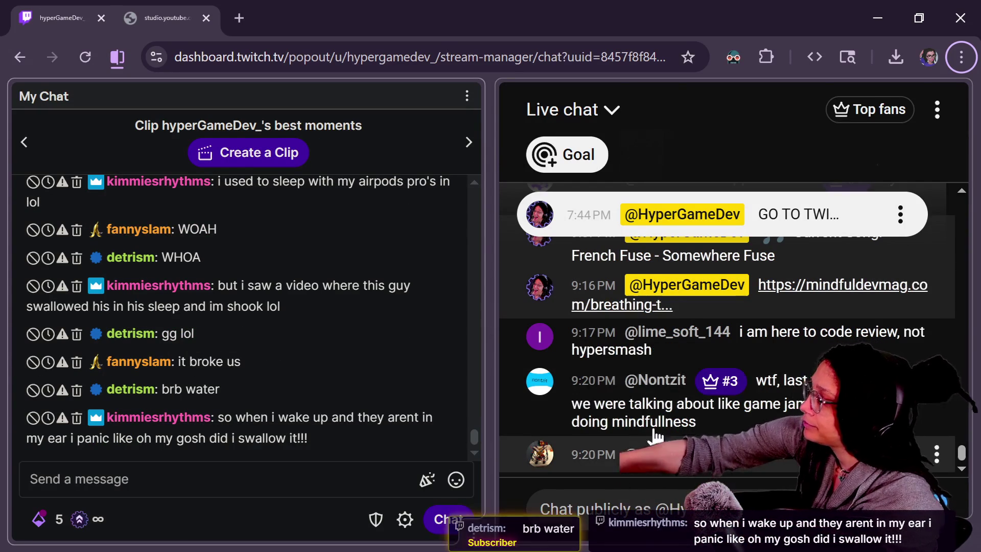
mouse_move(647, 411)
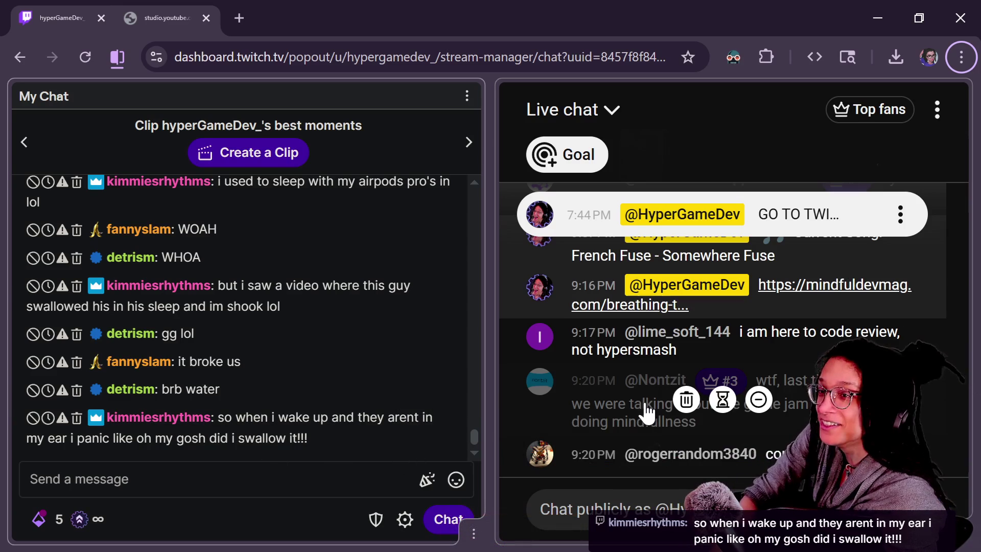
key("alt+Tab")
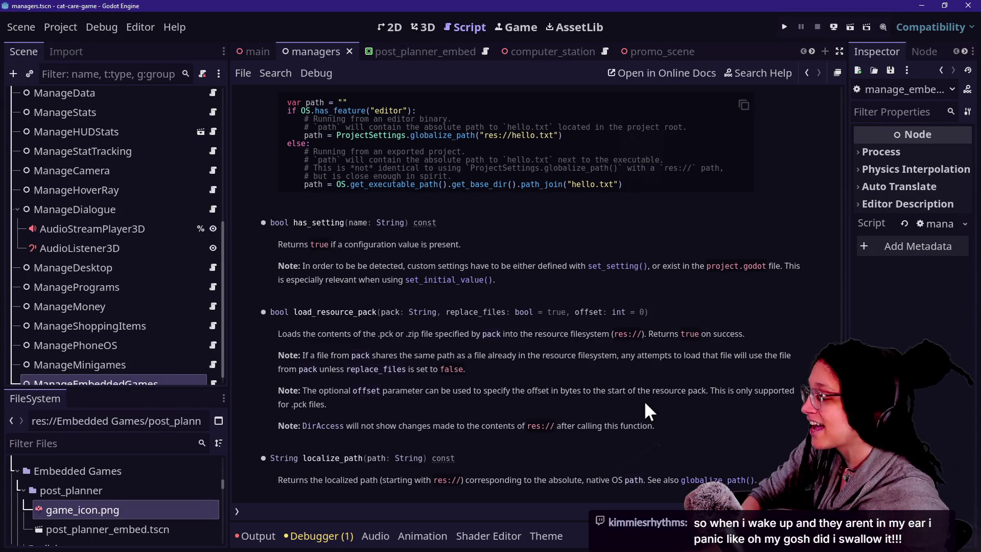
Pan and zoom around the roguelike project's Post Planner main.tscn, then return to GitHub's manage_minigames.gd
key("alt+Tab")
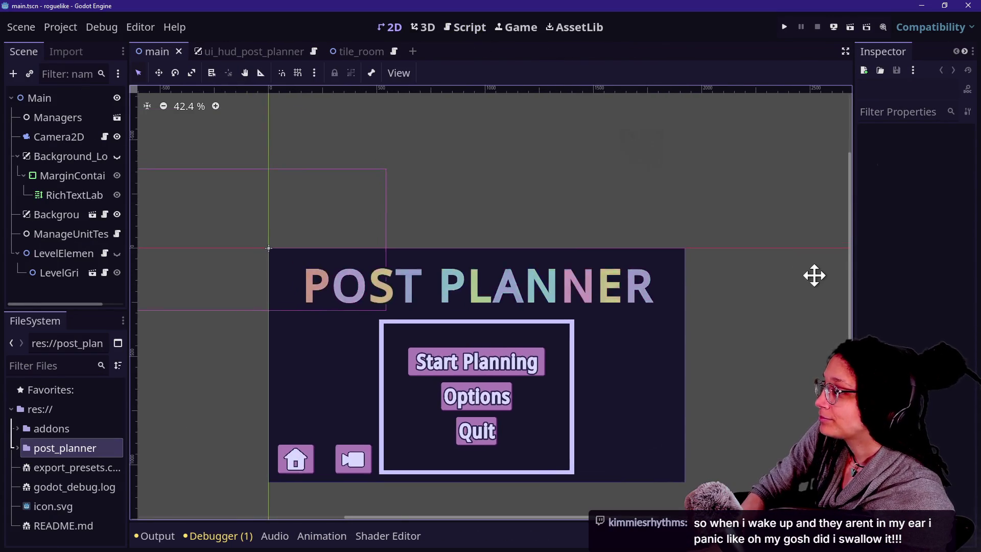
left_click_drag(814, 275, 765, 217)
scroll(483, 283, "up", 1)
scroll(483, 283, "down", 1)
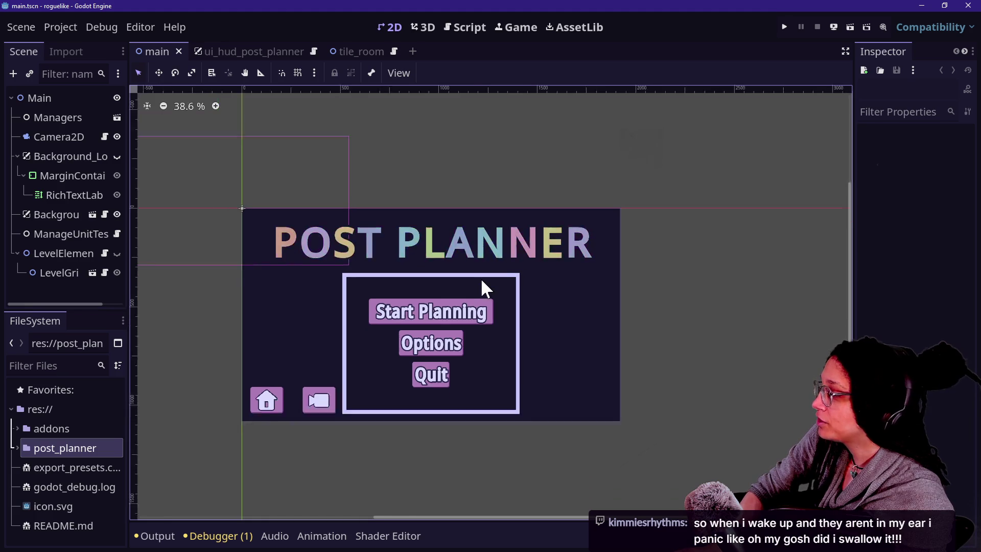
scroll(483, 283, "up", 3)
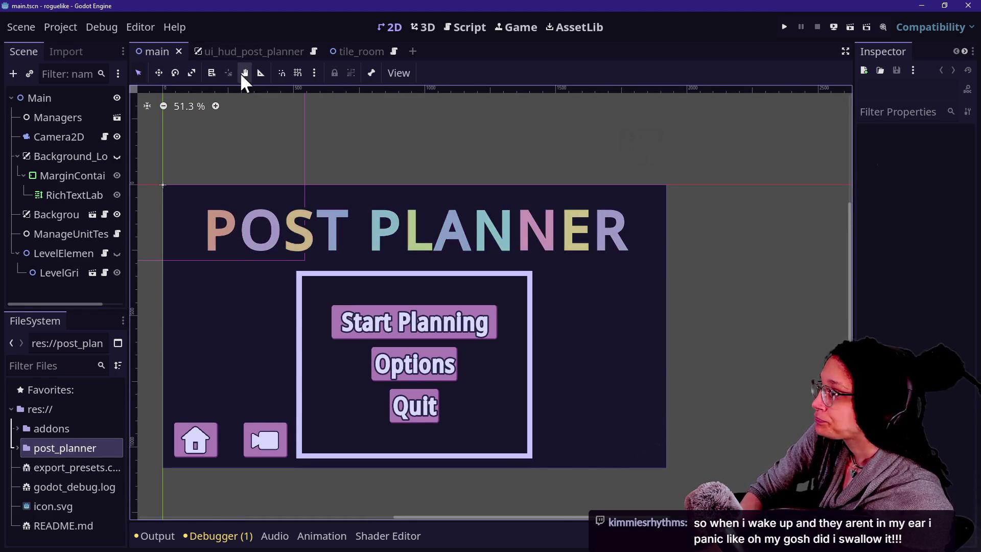
key("alt+Tab")
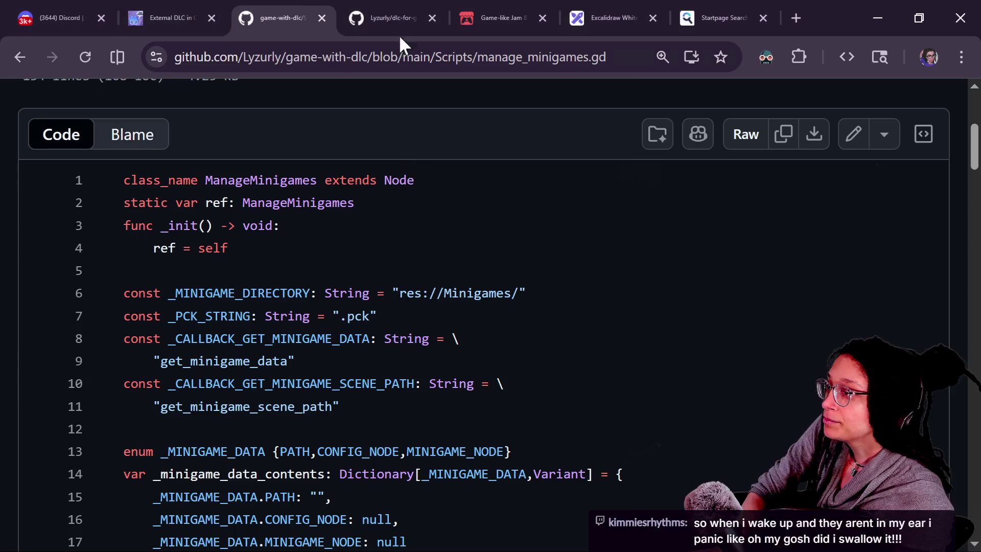
Switch to the dlc-for-game repository and browse its file list
left_click(353, 15)
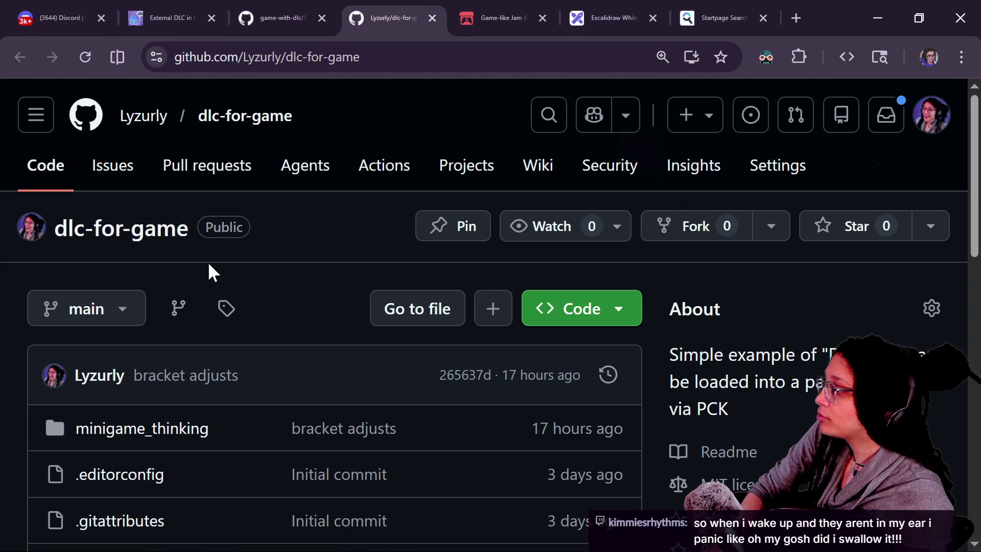
scroll(207, 261, "down", 3)
scroll(164, 368, "down", 6)
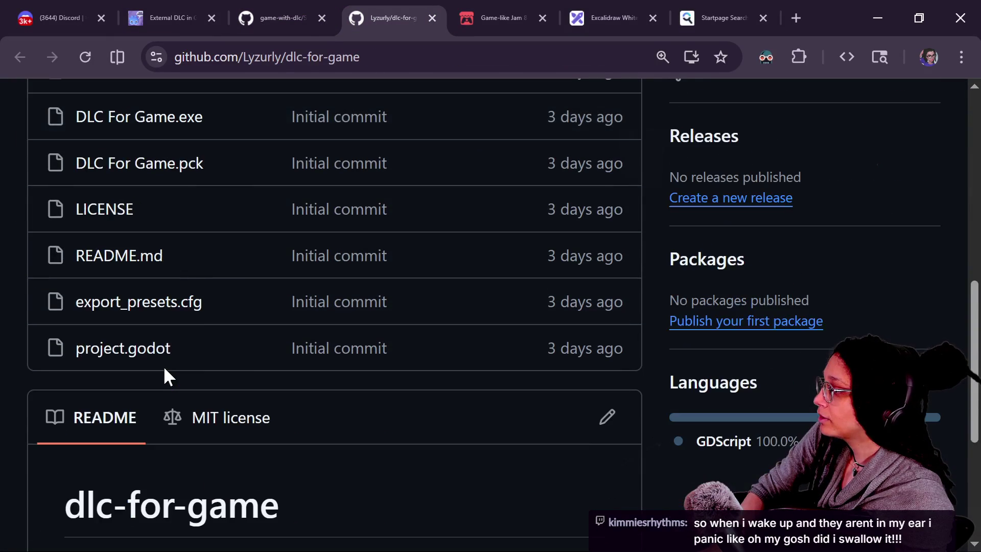
scroll(147, 195, "up", 2)
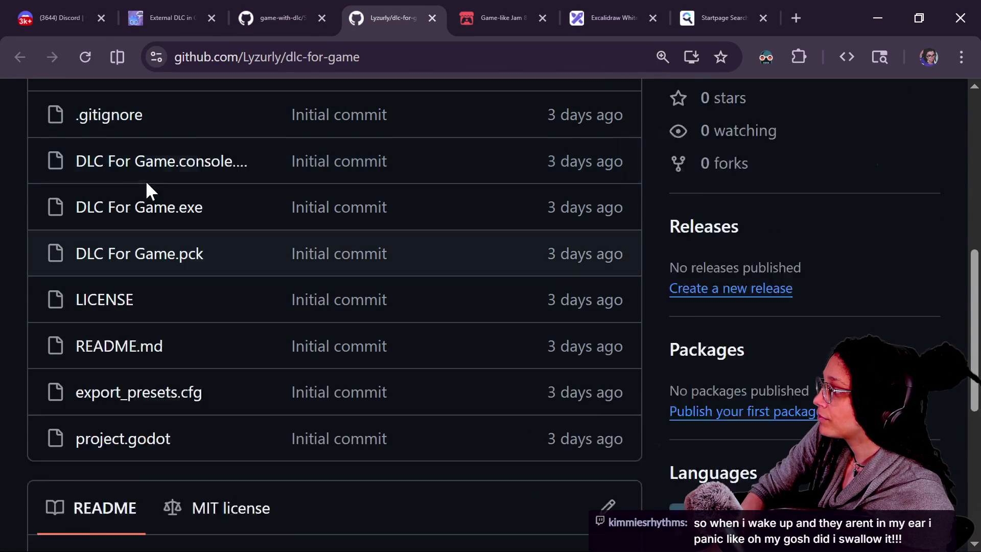
scroll(146, 183, "up", 2)
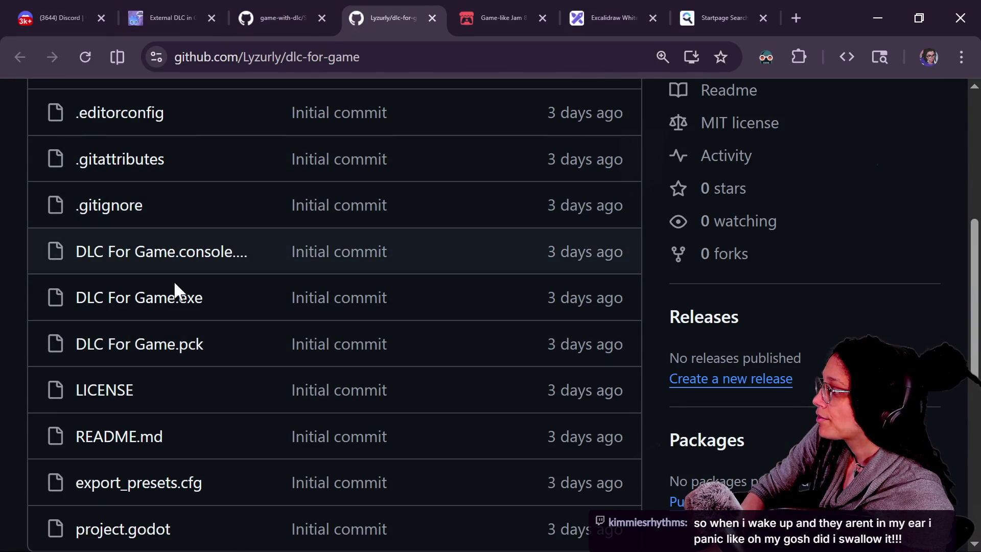
scroll(188, 316, "up", 2)
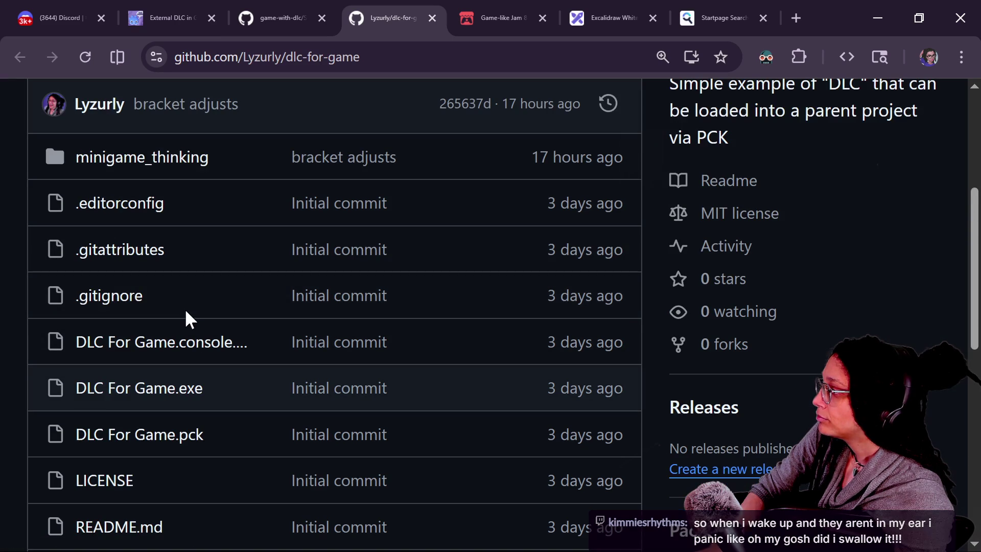
scroll(176, 287, "down", 4)
scroll(176, 286, "up", 2)
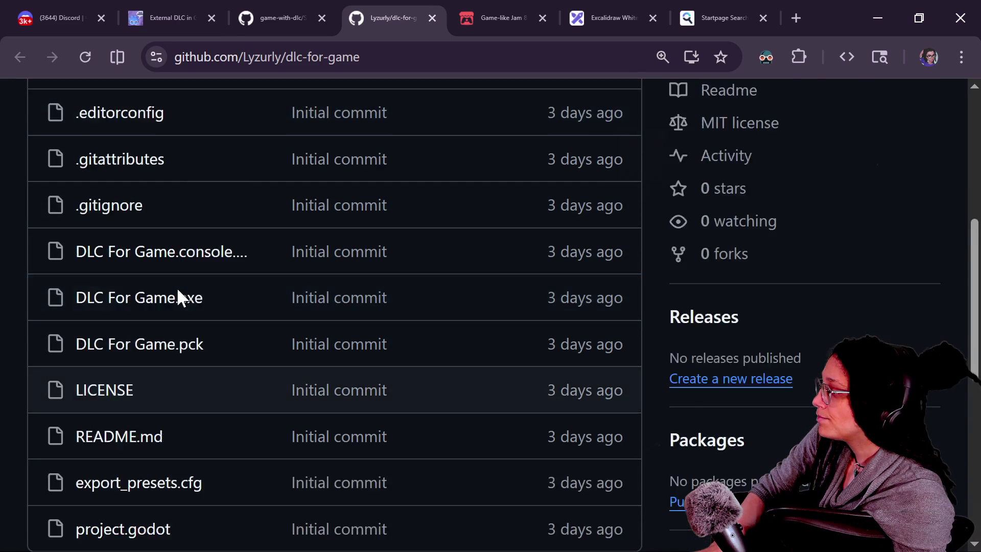
scroll(177, 286, "up", 4)
Open minigame_thinking.gd from the minigame_thinking folder and zoom the page in for readability
left_click(149, 246)
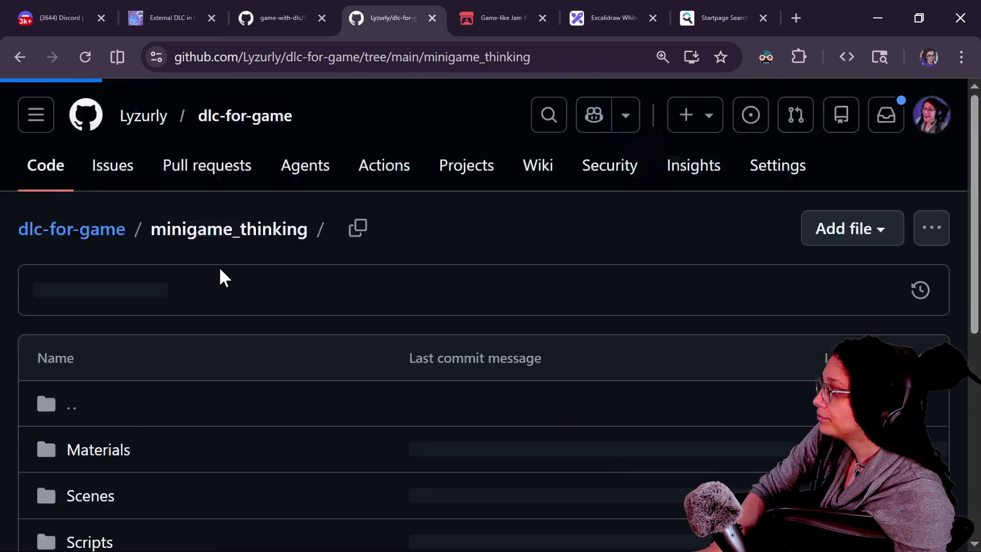
scroll(220, 276, "down", 5)
left_click(153, 438)
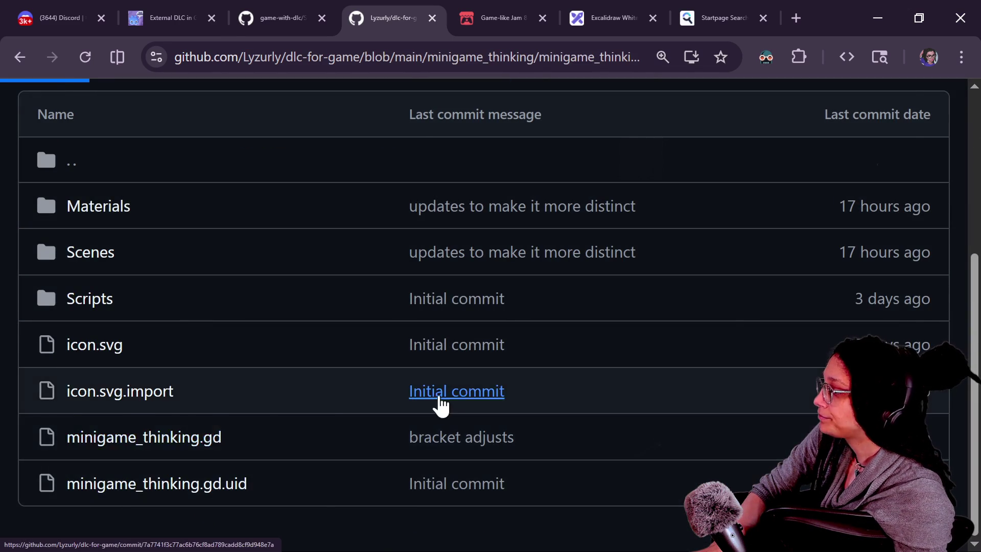
scroll(530, 300, "down", 6)
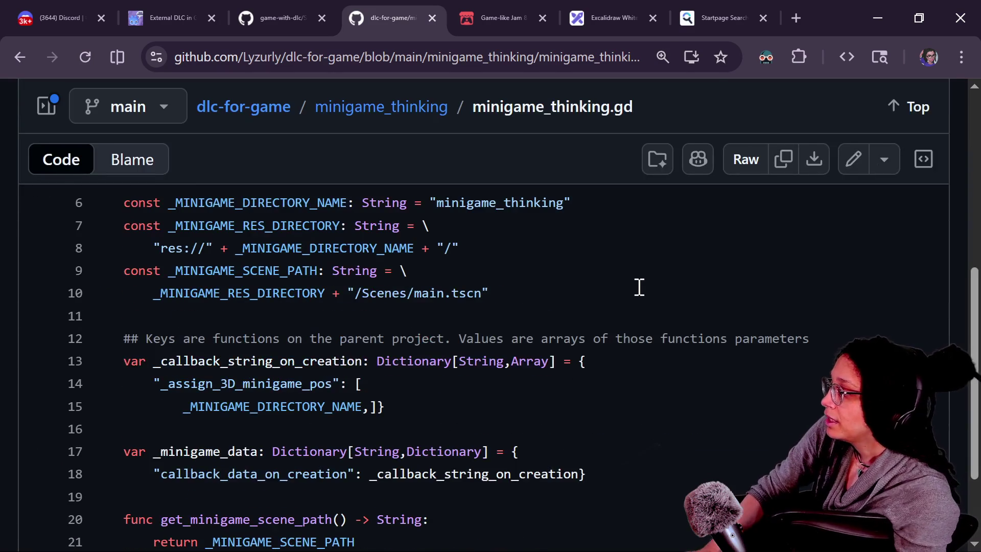
key("ctrl+plus")
scroll(847, 301, "down", 3)
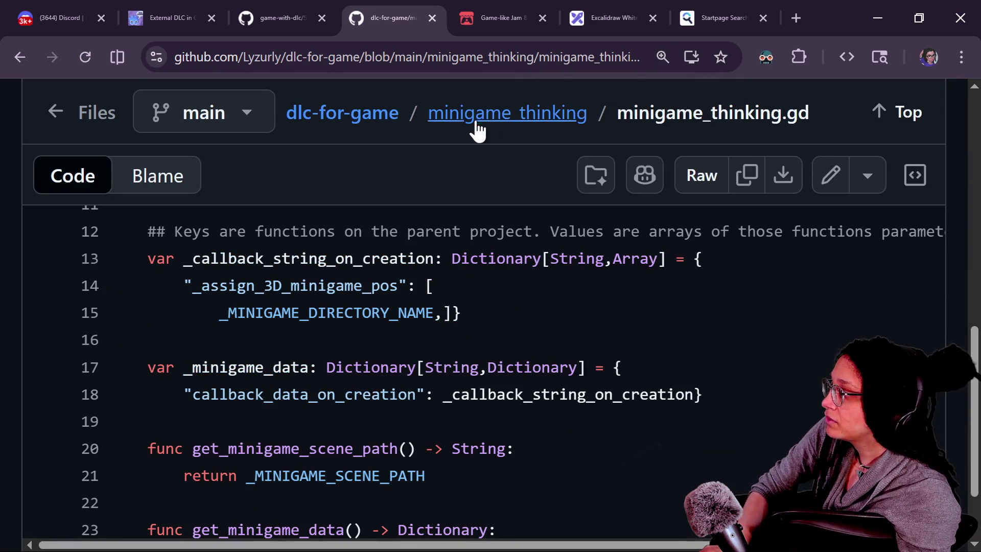
left_click(455, 57)
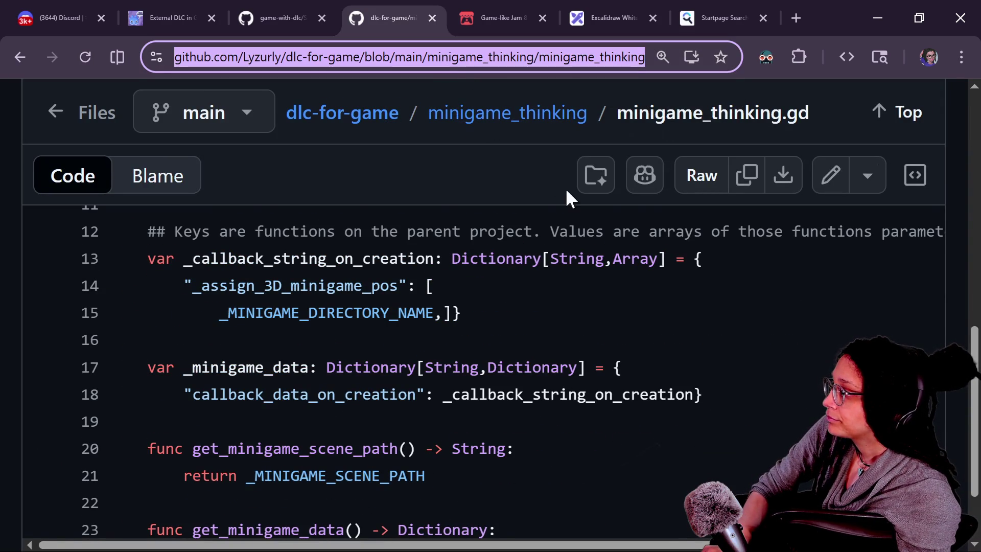
Copy the minigame_thinking.gd URL, post it in the Twitch chat, and return to the browser
left_click(57, 3)
left_click(164, 17)
left_click(427, 10)
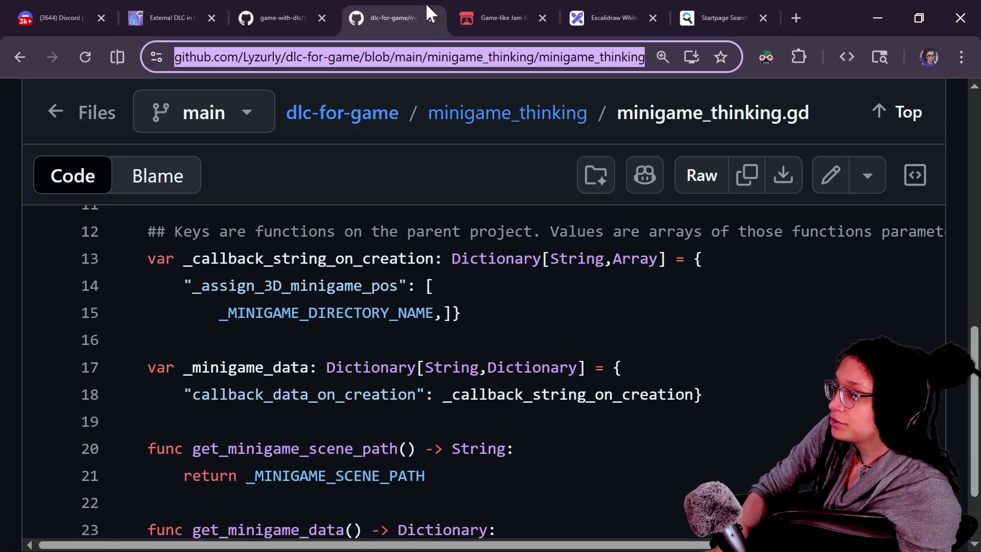
key("alt+Tab")
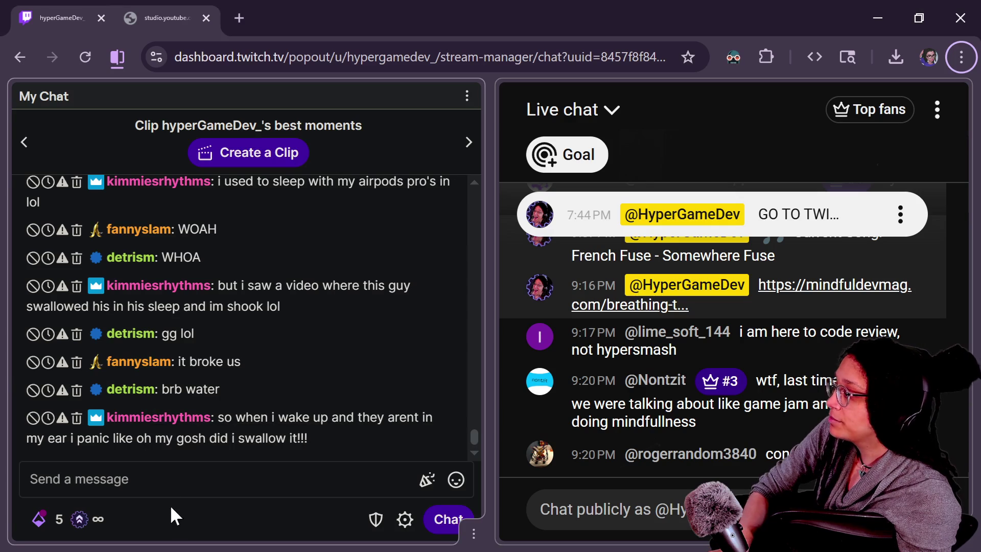
left_click(173, 484)
type("https://github.com/Lyzurly/dlc-for-game/blob/main/minigame_thinking/minigame_thinking.gd")
key("Return")
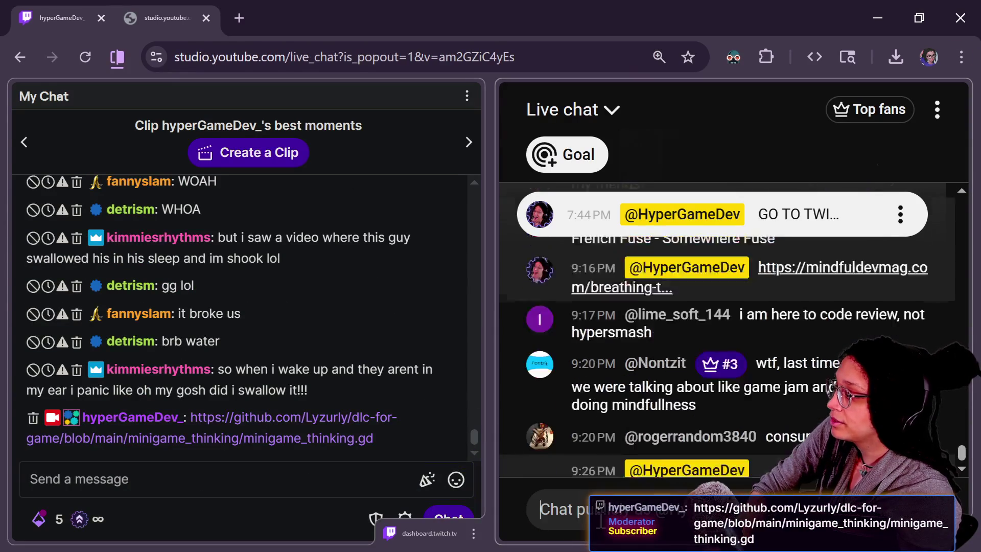
key("alt+Tab")
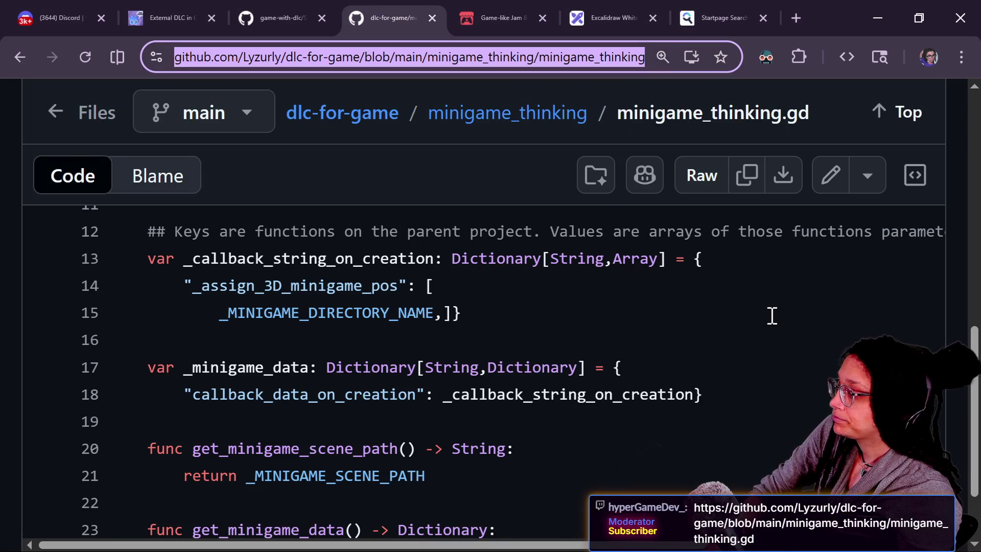
Zoom out one step and highlight the res path expression on line 8
key("ctrl+minus")
mouse_move(970, 314)
left_mouse_down()
mouse_move(974, 269)
mouse_move(952, 221)
mouse_move(951, 236)
left_mouse_up()
left_click_drag(437, 286, 568, 285)
left_click(568, 286)
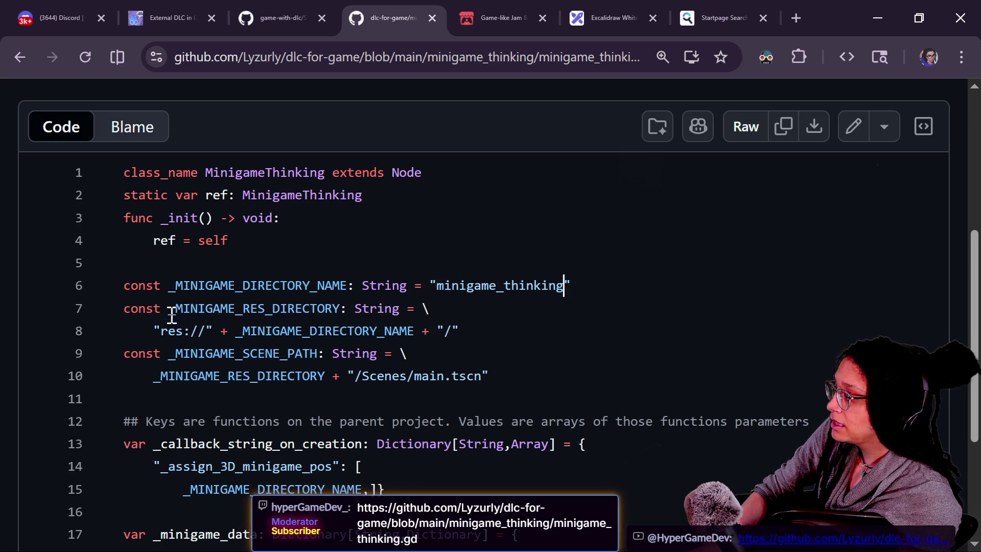
mouse_move(150, 331)
left_mouse_down()
mouse_move(454, 361)
mouse_move(473, 333)
left_mouse_up()
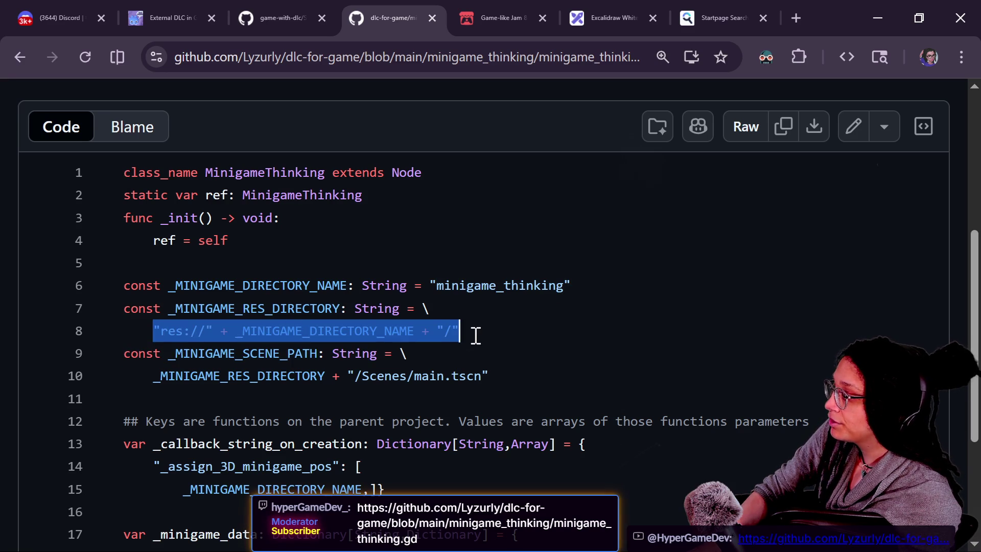
left_click(473, 332)
left_click_drag(190, 331, 320, 331)
left_click(422, 331)
Highlight the /Scenes/main.tscn scene path string on line 10
scroll(420, 330, "down", 2)
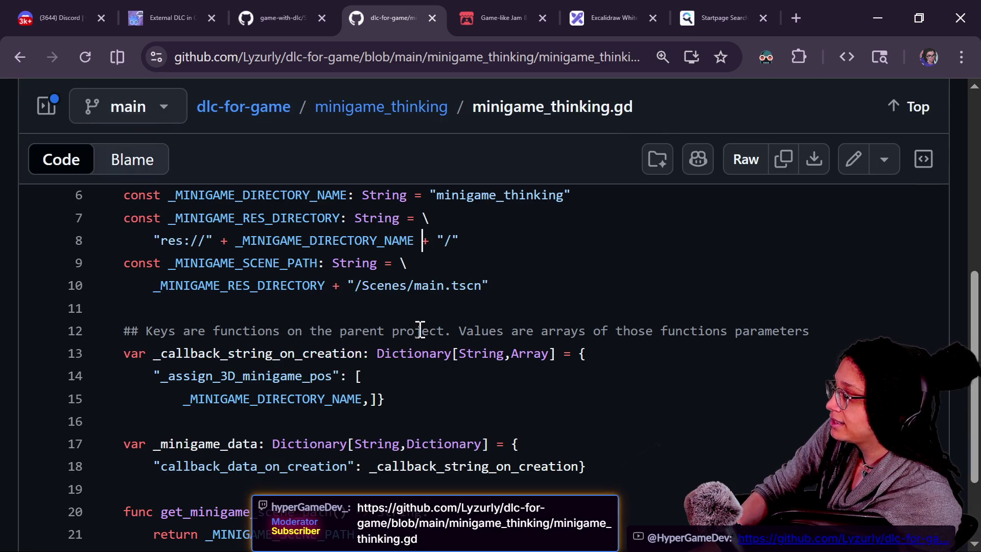
mouse_move(145, 290)
left_mouse_down()
mouse_move(495, 285)
mouse_move(291, 278)
mouse_move(471, 282)
mouse_move(356, 288)
left_mouse_up()
left_click(397, 278)
left_click(482, 285)
left_click(355, 288)
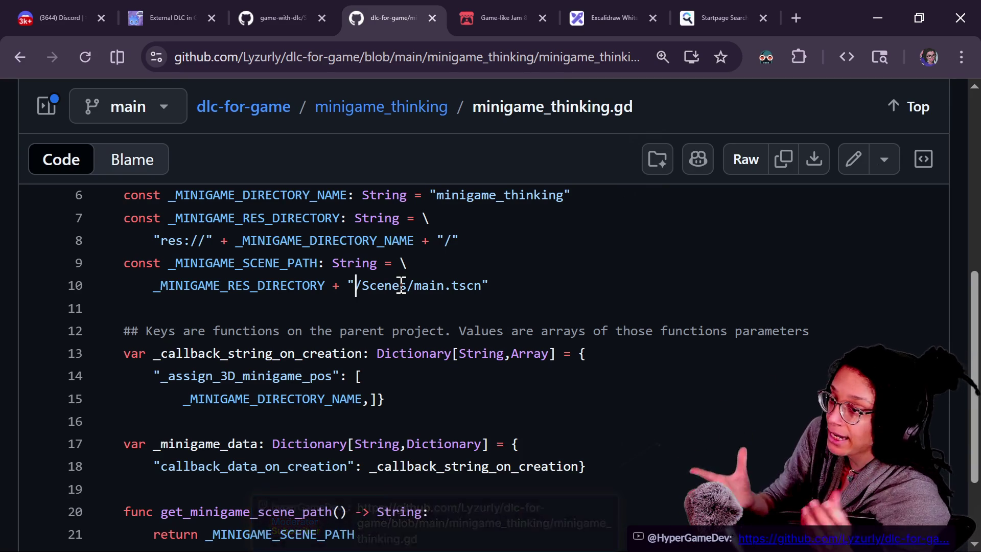
left_click_drag(353, 287, 486, 287)
left_click(484, 285)
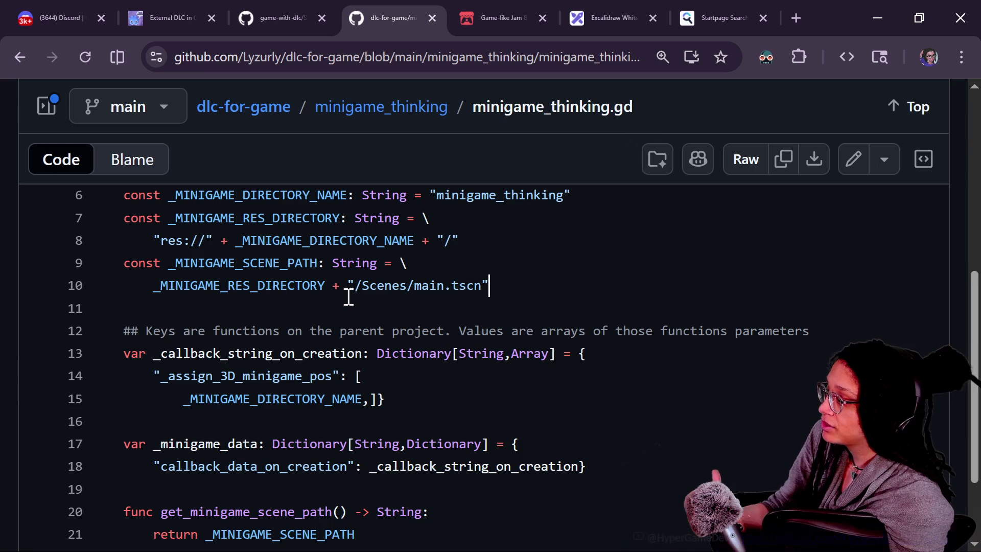
Walk through the callback dictionary on lines 13–15 and zoom the page to 150%
scroll(256, 335, "down", 2)
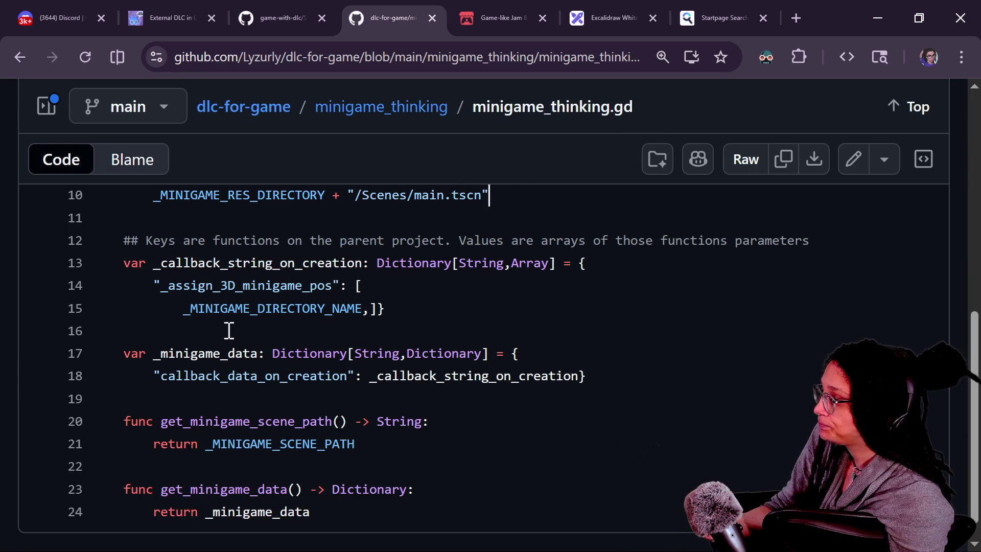
left_click_drag(210, 288, 396, 314)
left_click(169, 285)
left_click(304, 310)
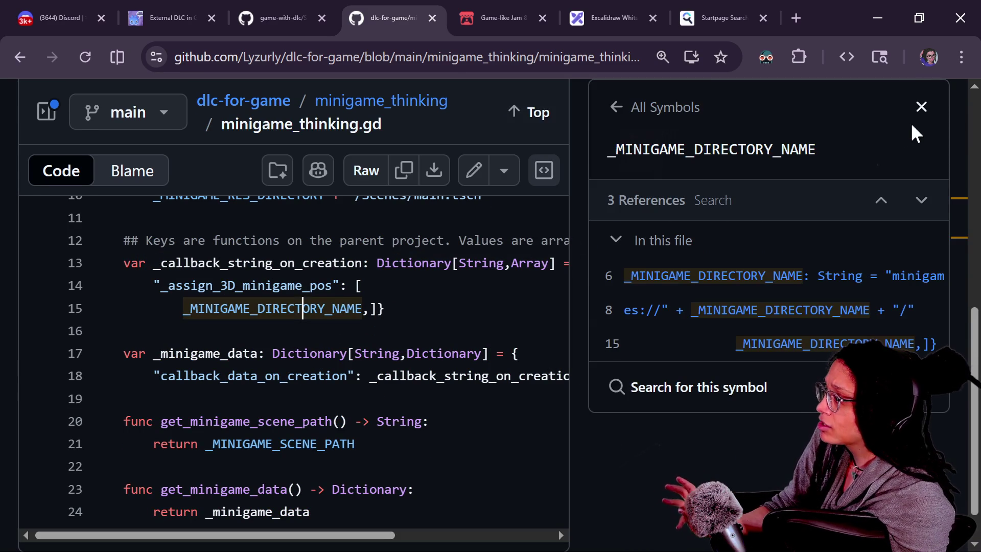
left_click(919, 106)
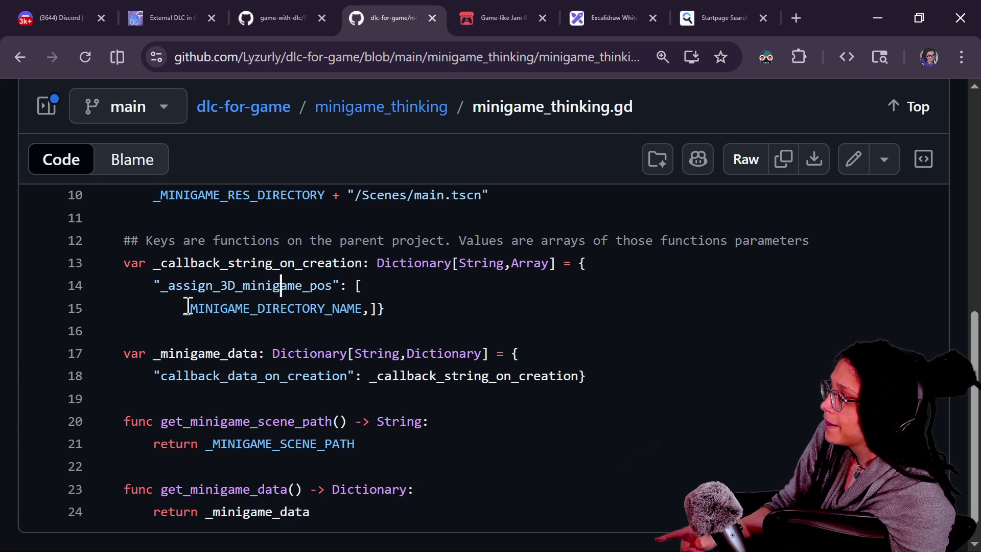
left_click_drag(158, 285, 298, 287)
left_click(297, 286)
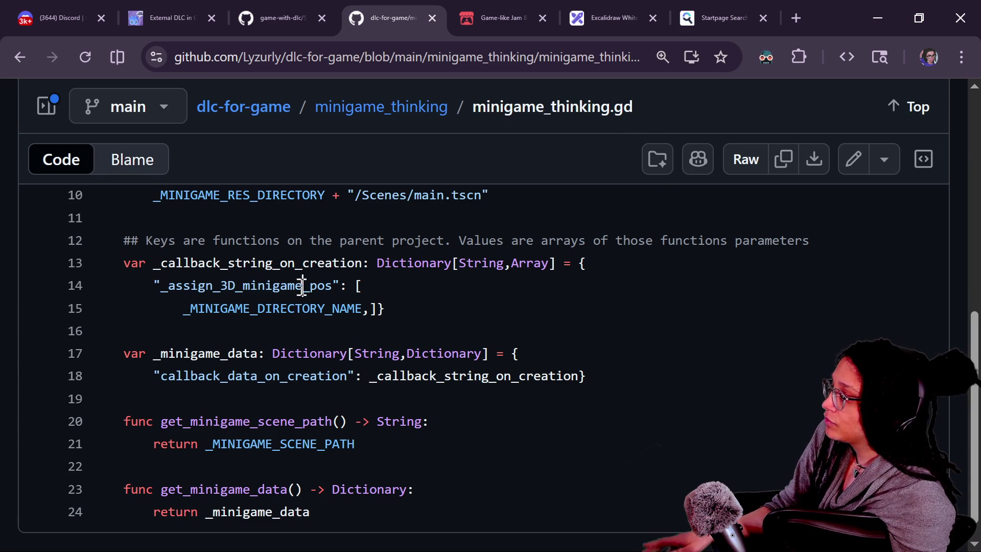
key("ctrl+plus")
left_click(274, 411)
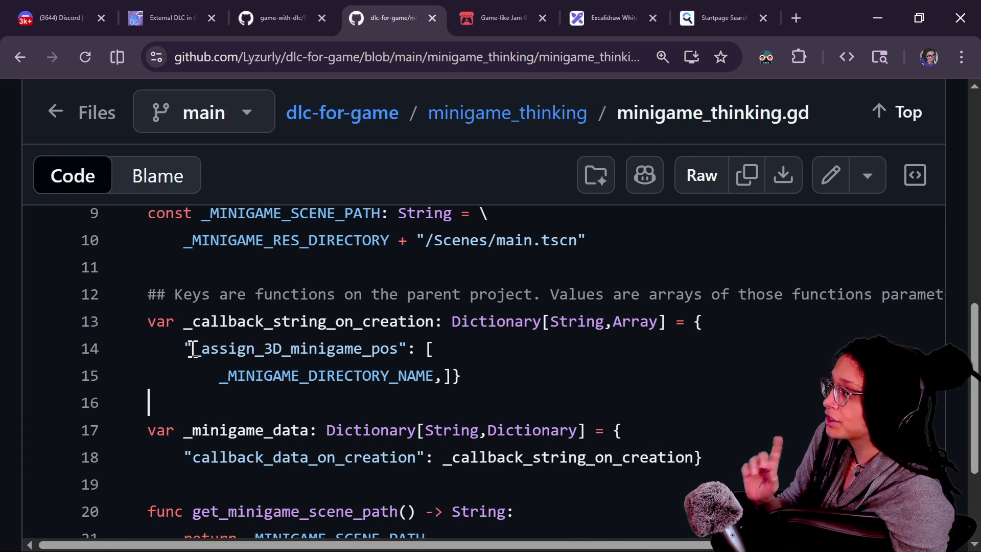
left_click(173, 15)
Load minigame_thinking in the itch.io demo to show the Godot PONDER bubble, then remove it
left_click(419, 261)
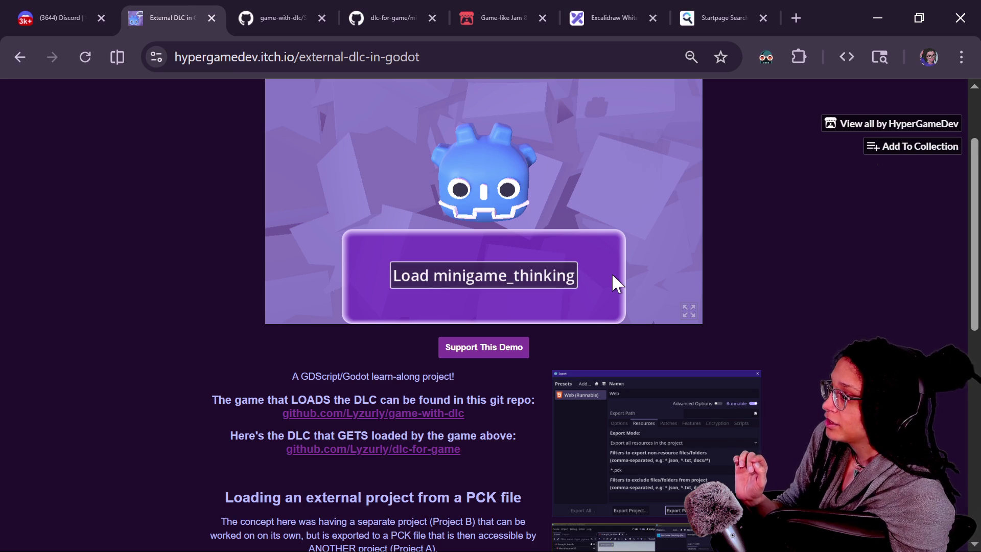
scroll(795, 302, "up", 2)
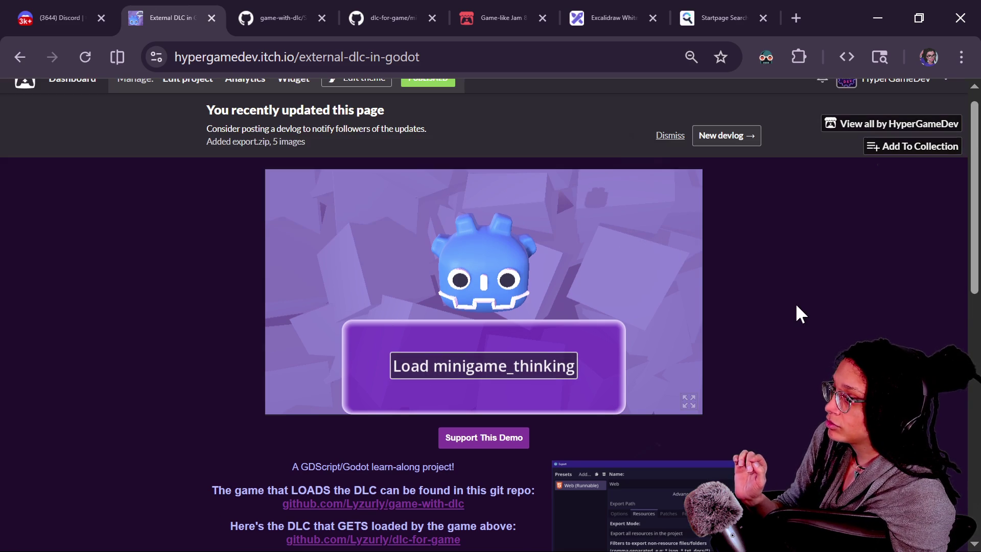
left_click(479, 368)
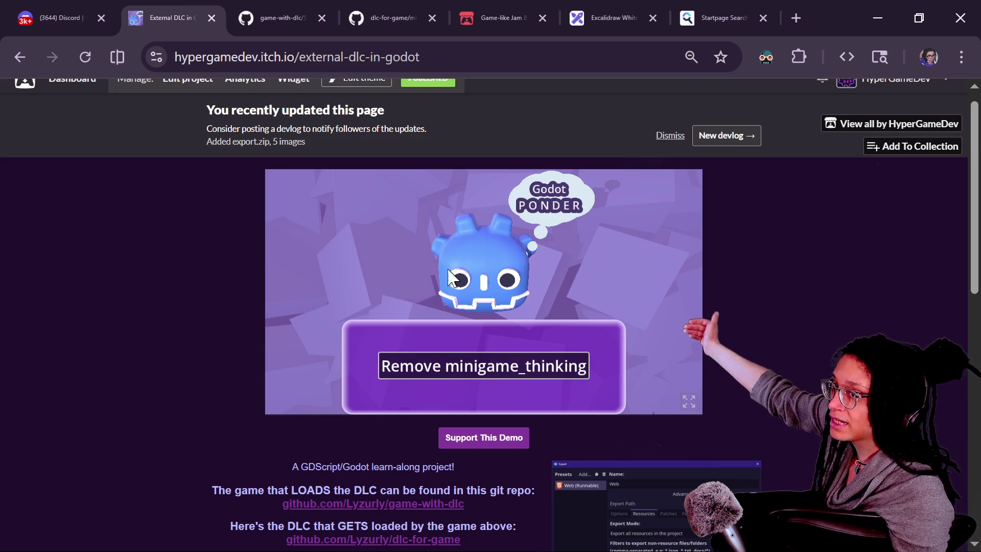
left_click(539, 360)
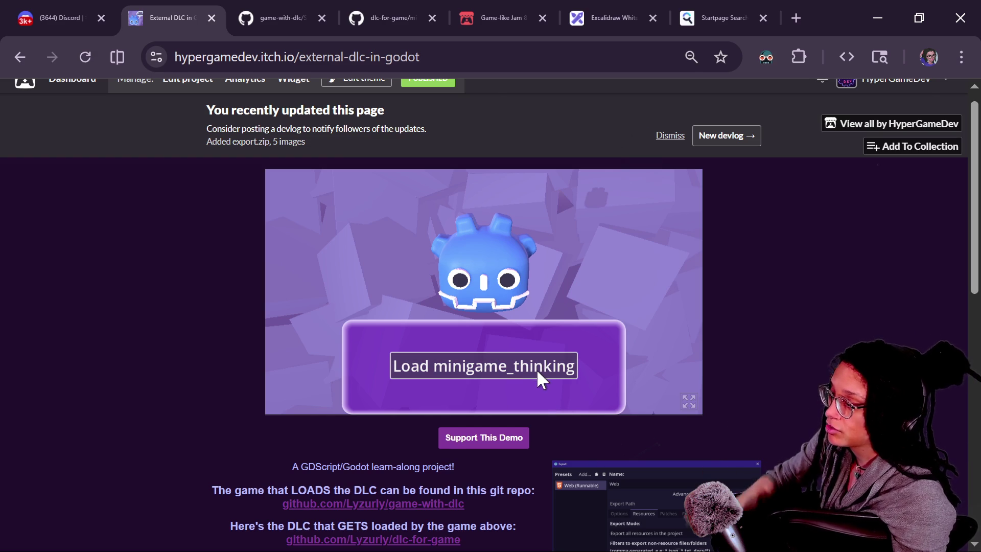
Glance at the live chat and return to the dlc-for-game minigame_thinking.gd script
key("alt+Tab")
key("alt+Tab")
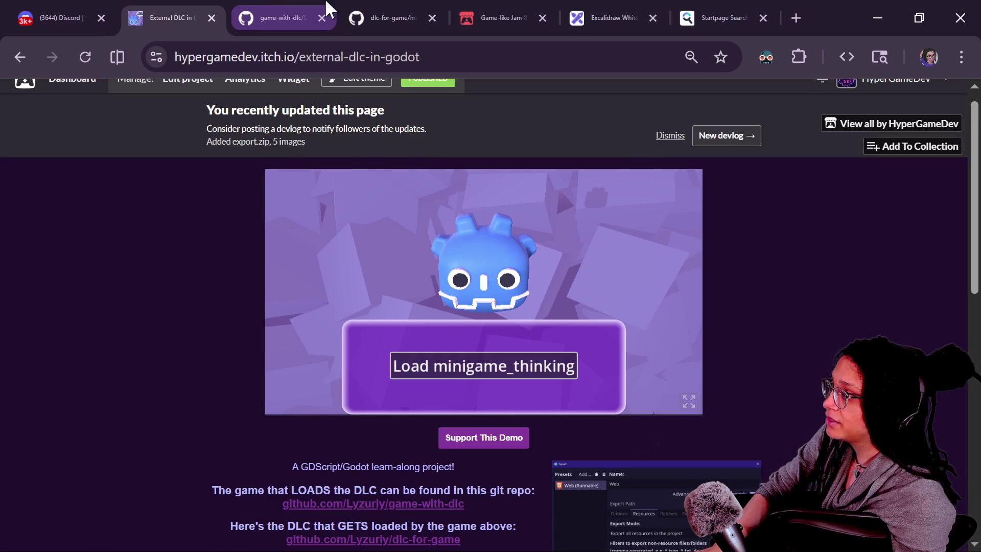
left_click(307, 16)
left_click(404, 8)
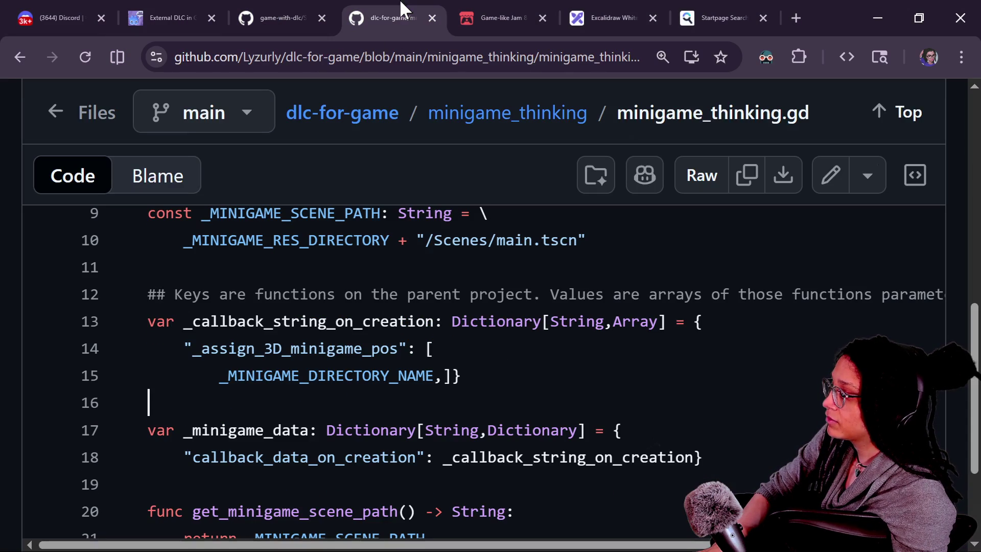
left_click_drag(190, 345, 396, 339)
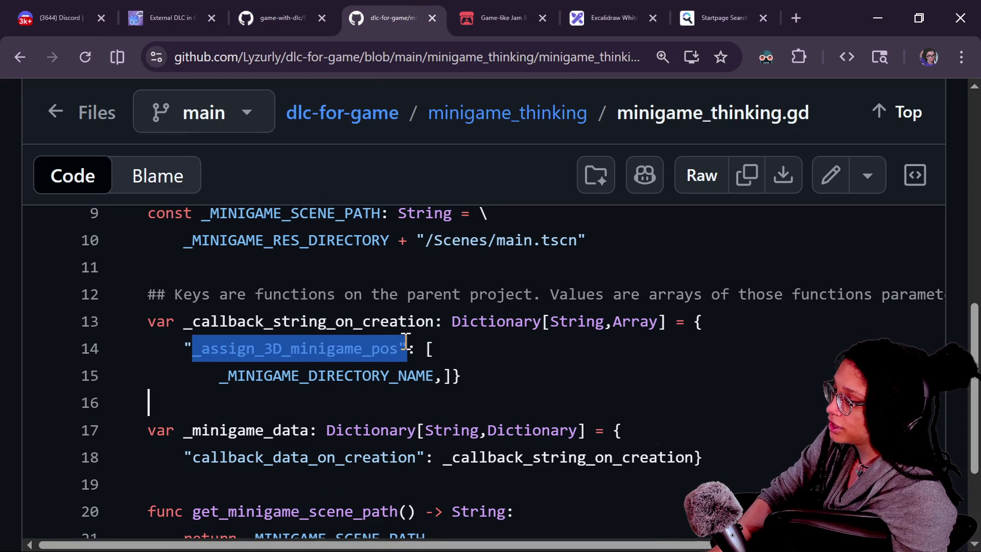
left_click(401, 347)
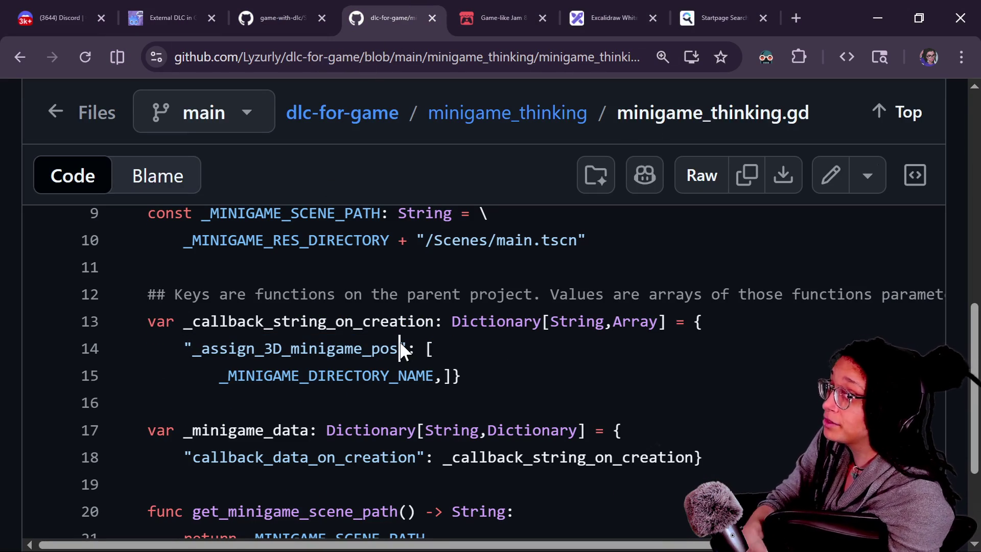
mouse_move(223, 355)
left_mouse_down()
mouse_move(399, 350)
mouse_move(344, 353)
left_mouse_up()
left_click(344, 352)
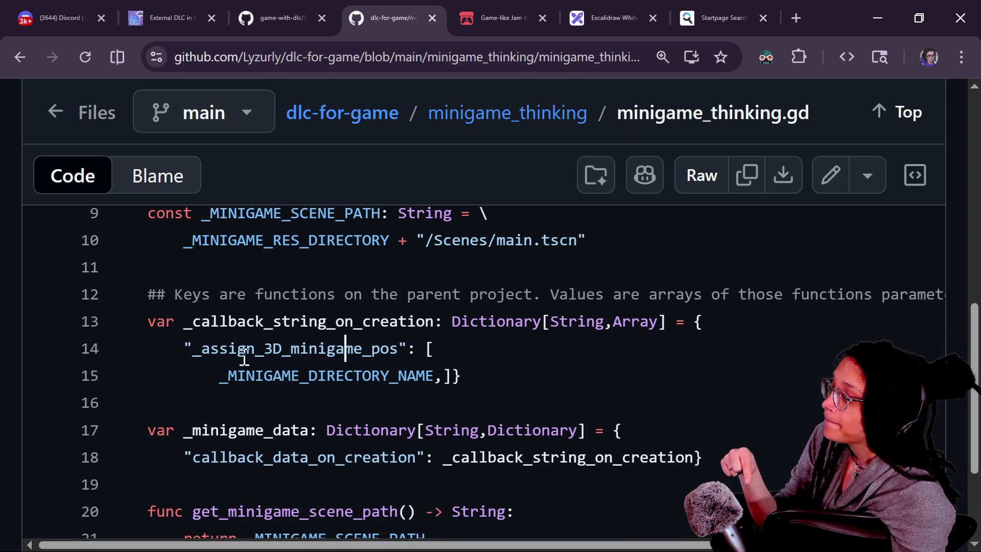
left_click_drag(220, 381, 444, 379)
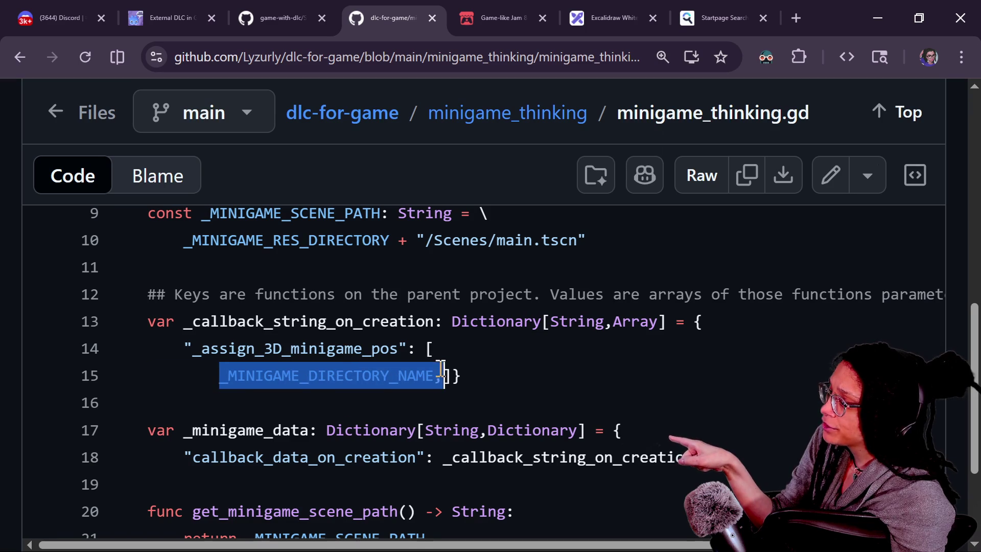
left_click(248, 349)
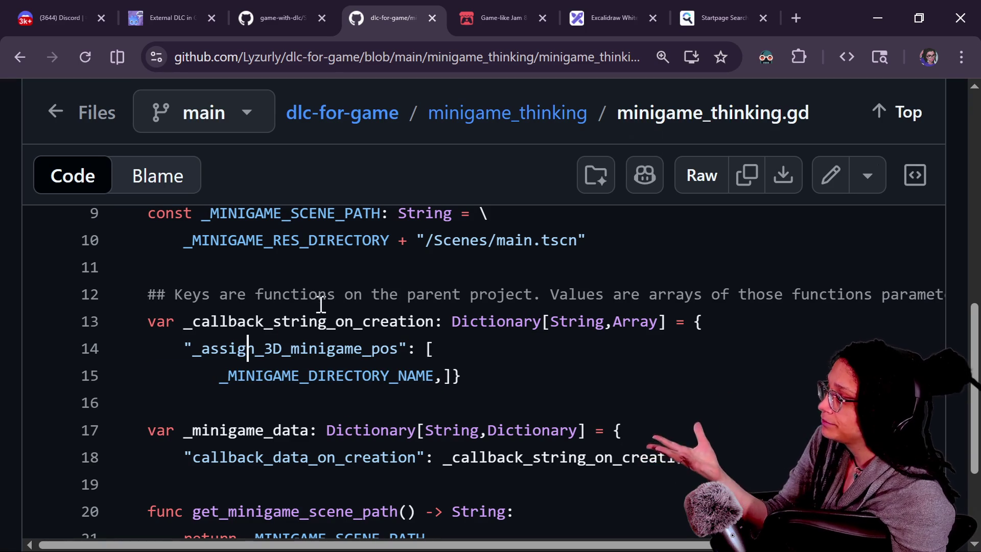
left_click_drag(193, 322, 412, 354)
left_click(413, 353)
left_click_drag(381, 321, 449, 377)
left_click(543, 373)
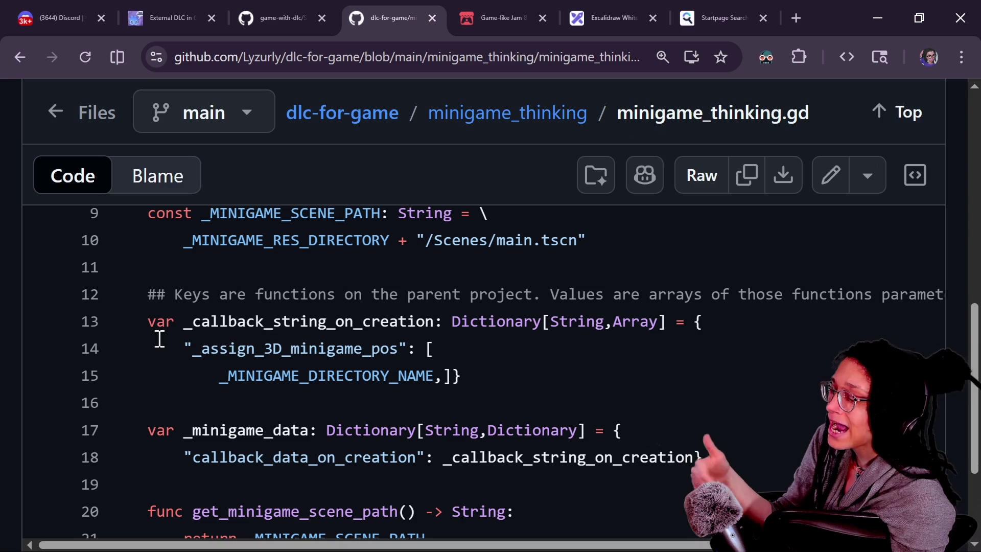
left_click_drag(558, 385, 109, 332)
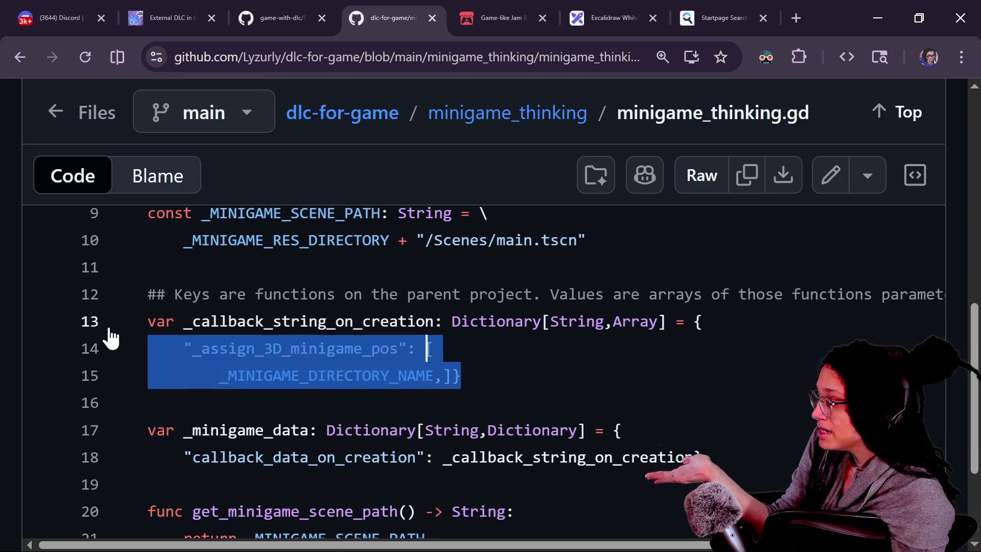
left_click(204, 322)
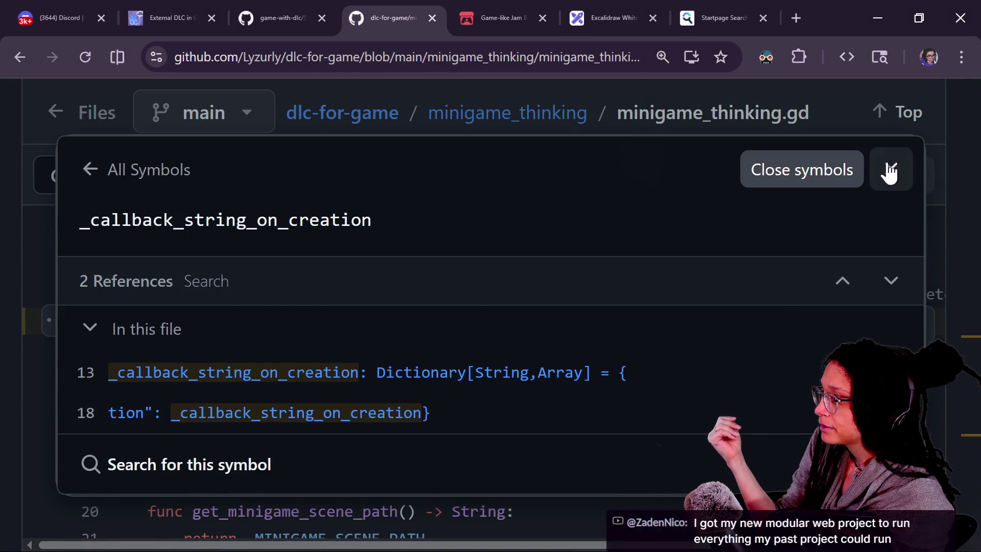
left_click(891, 168)
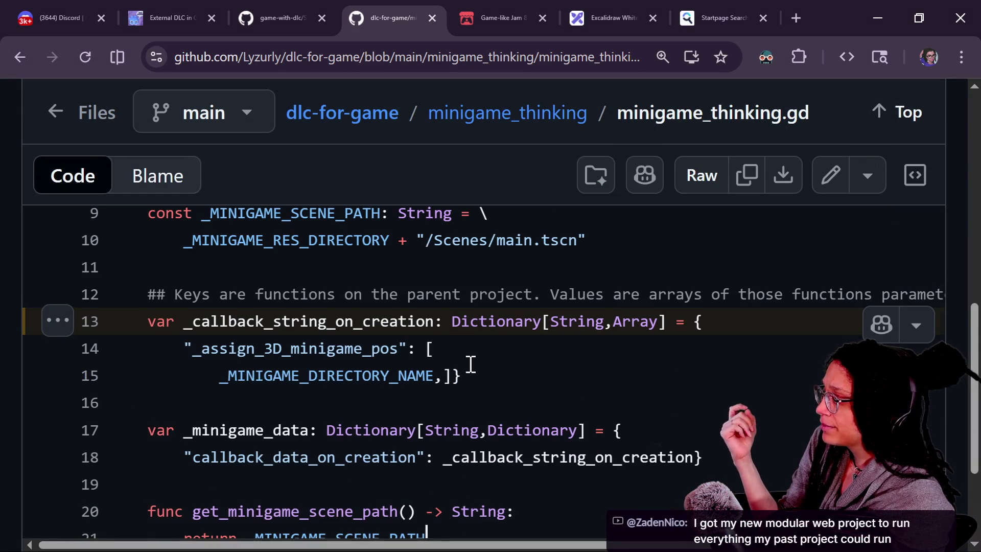
scroll(471, 364, "down", 1)
scroll(347, 407, "down", 2)
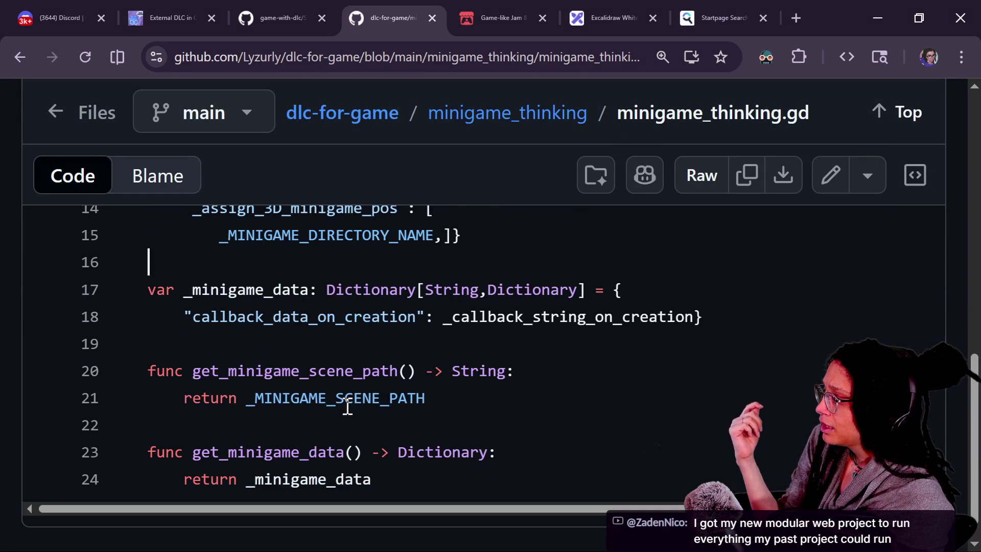
left_click_drag(203, 308, 398, 295)
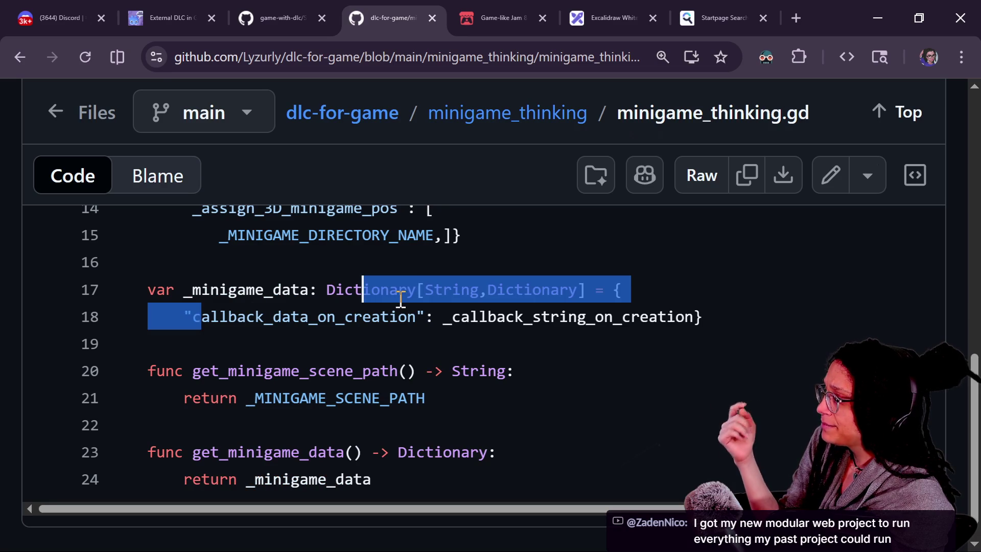
scroll(401, 299, "up", 7)
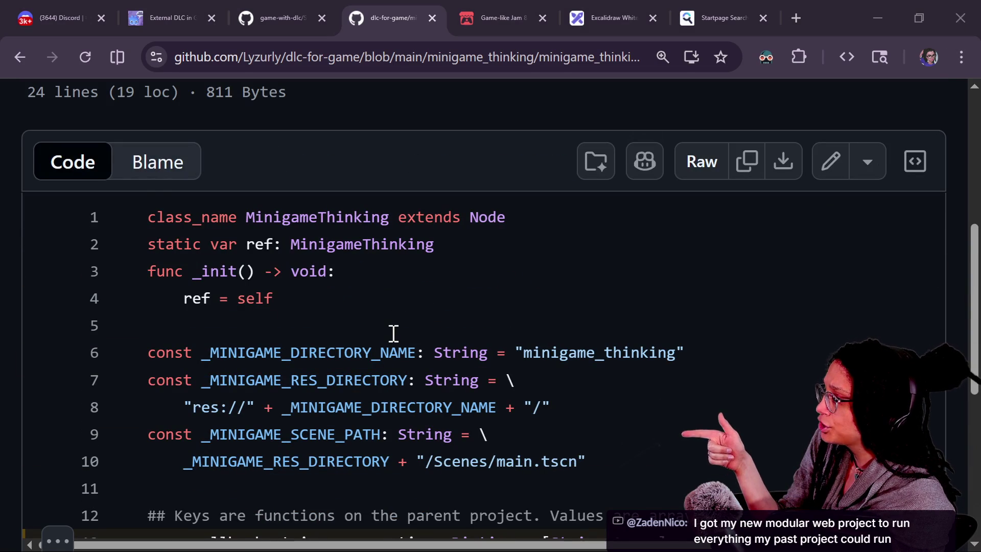
scroll(392, 333, "down", 2)
scroll(351, 372, "up", 4)
scroll(351, 371, "down", 4)
scroll(351, 372, "down", 5)
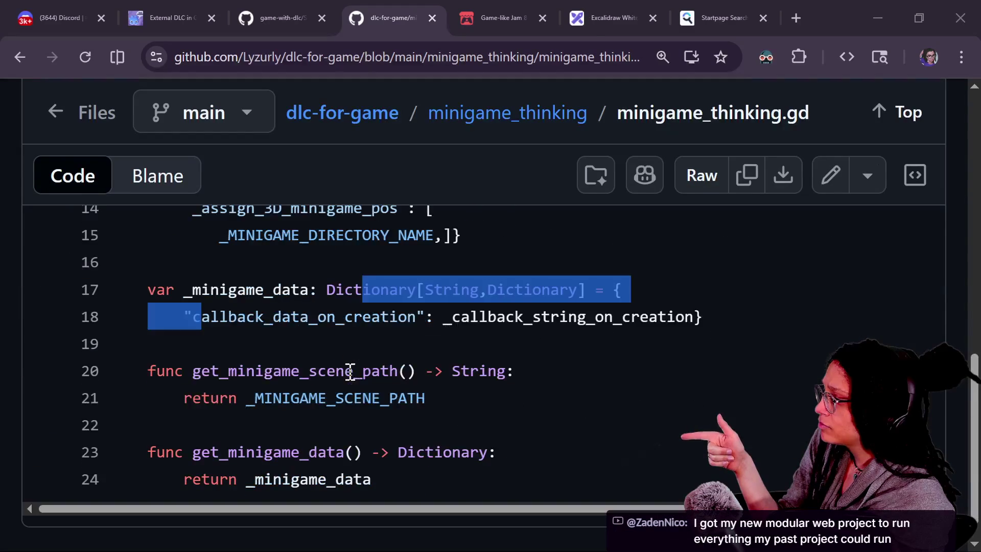
left_click(239, 317)
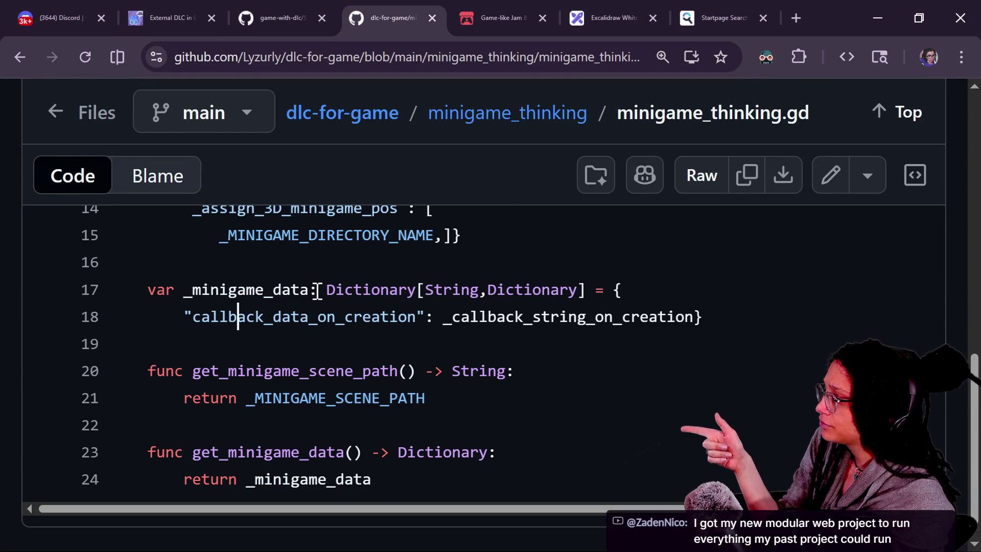
Highlight the get_minigame_data function and callback_data_on_creation key, checking _minigame_data references
scroll(318, 292, "down", 1)
left_click_drag(226, 422, 381, 449)
left_click(375, 449)
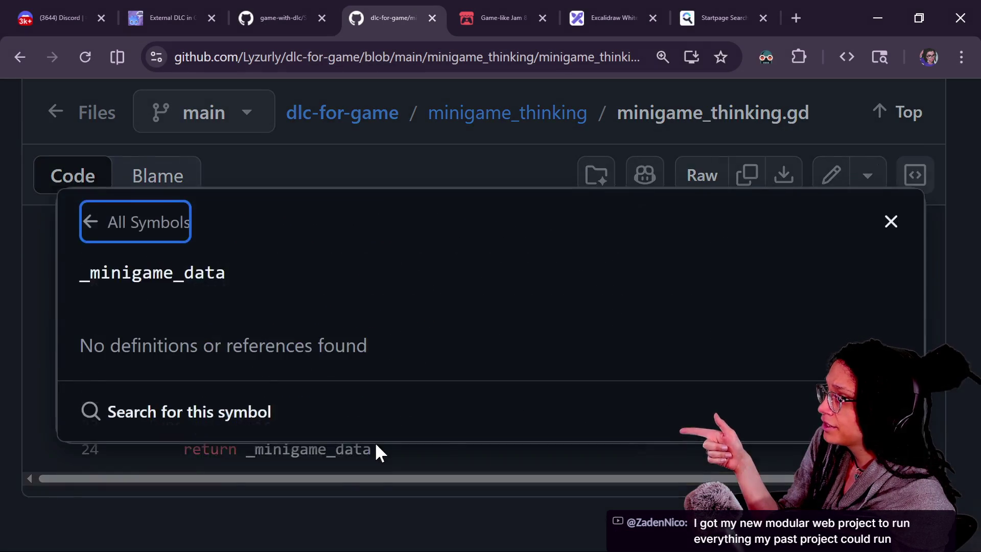
left_click(904, 175)
scroll(578, 342, "up", 2)
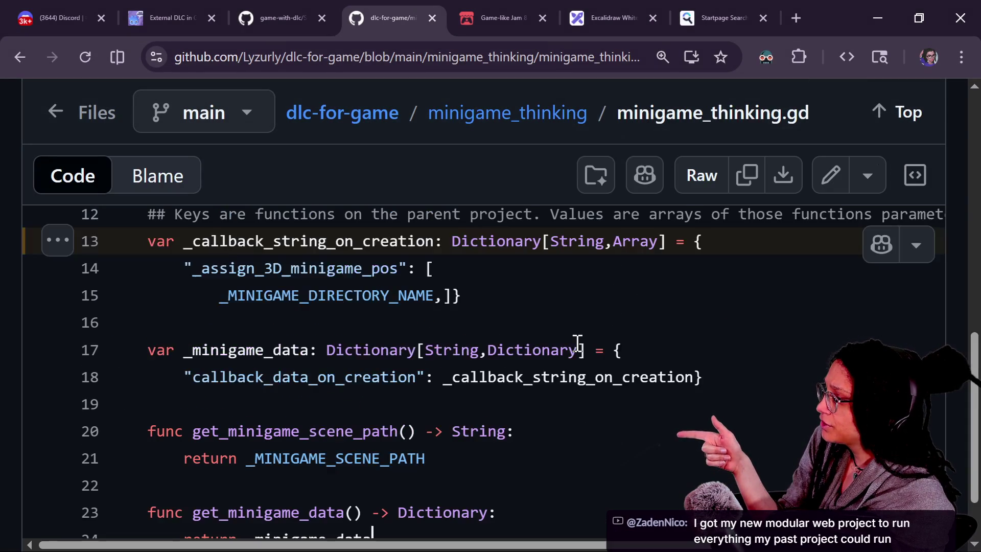
left_click_drag(193, 377, 390, 379)
left_click(400, 377)
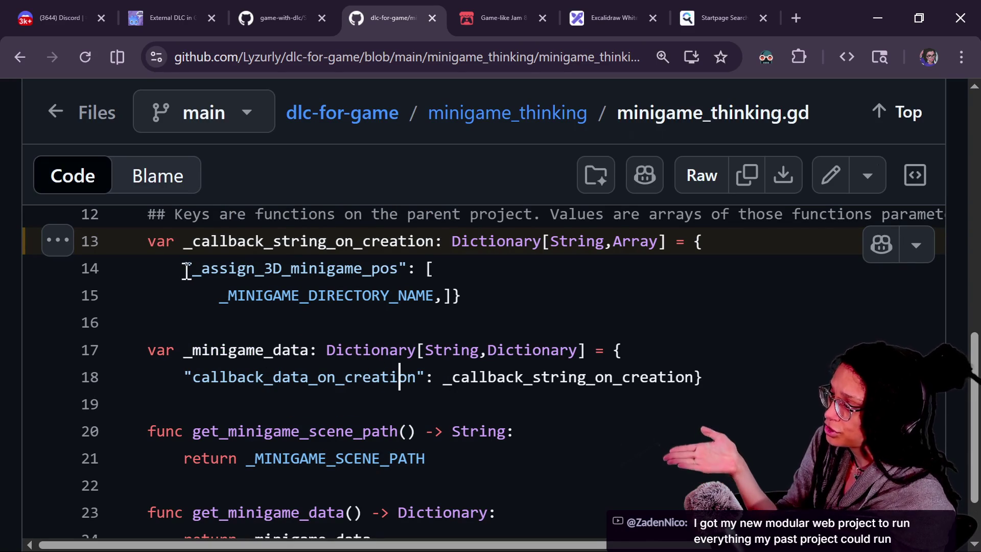
left_click_drag(183, 254, 520, 307)
left_click(200, 407)
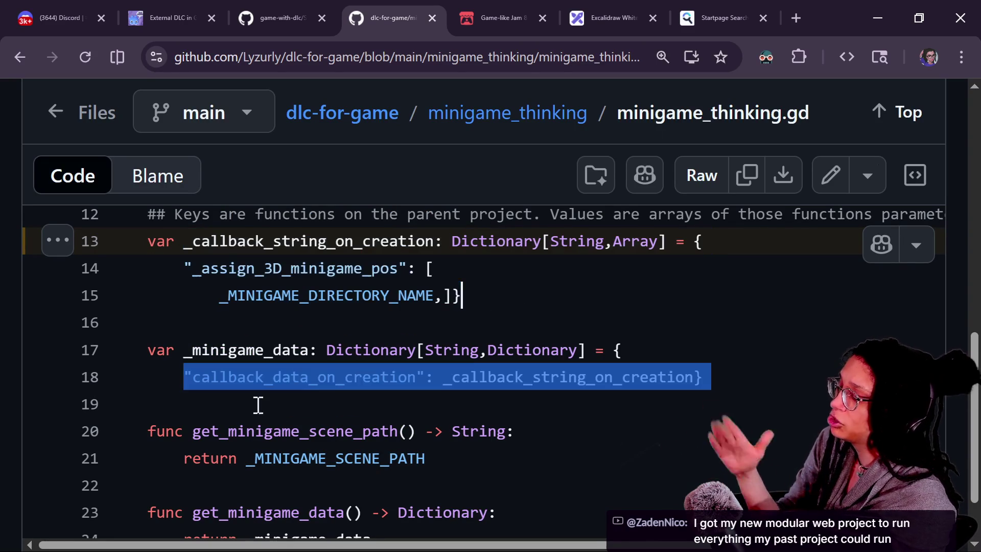
Highlight the _callback_string_on_creation and _minigame_data dictionaries, checking _MINIGAME_DIRECTORY_NAME references
left_click(390, 381)
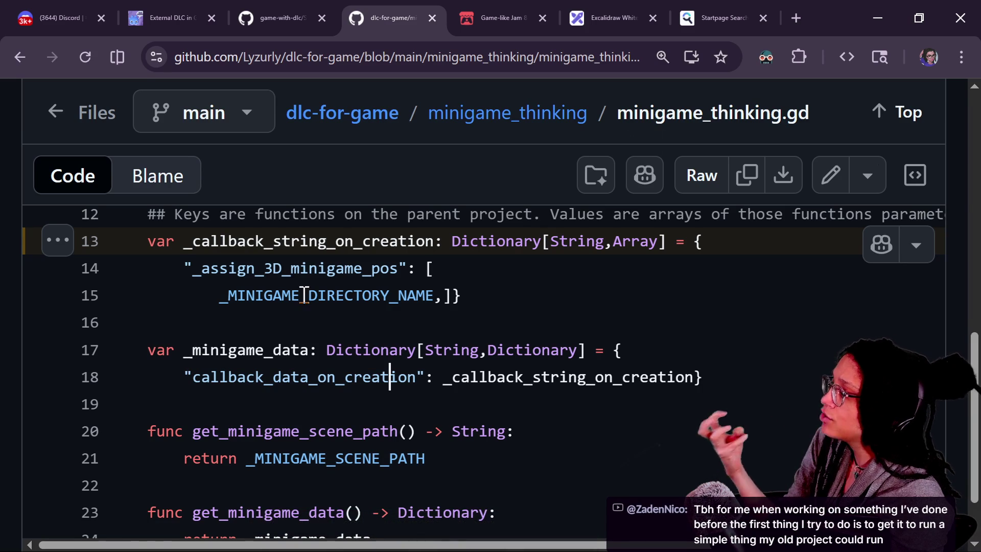
left_click_drag(208, 240, 322, 300)
left_click(322, 300)
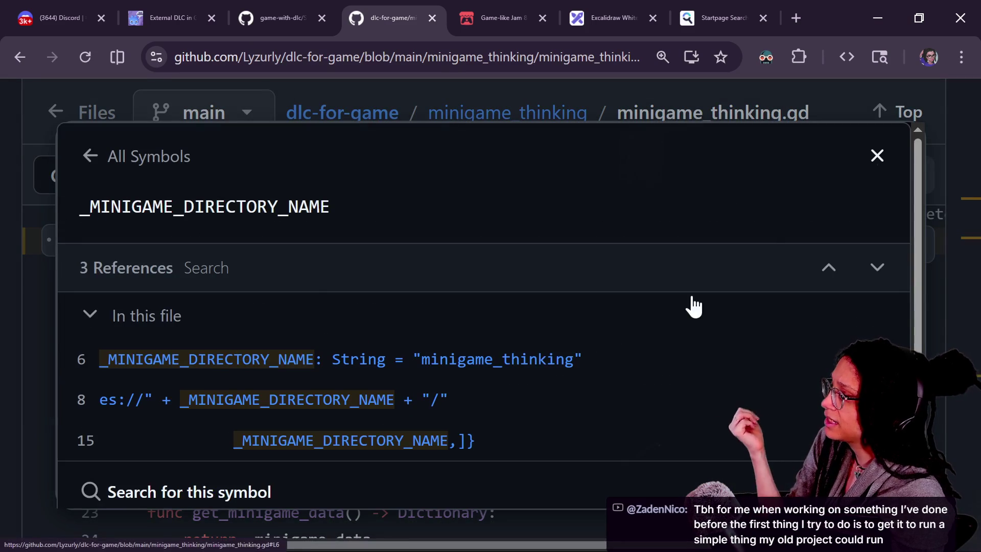
left_click(879, 154)
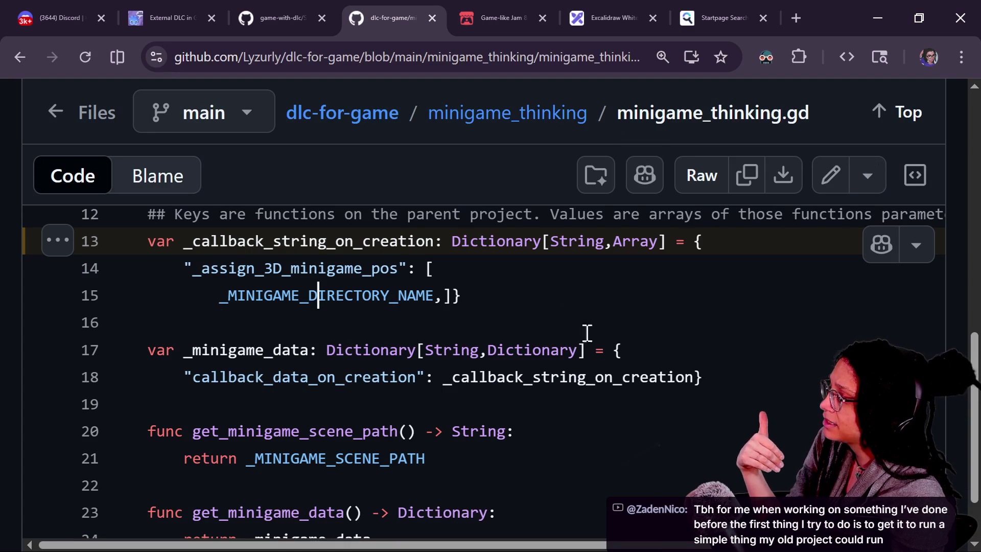
left_click_drag(766, 372, 522, 312)
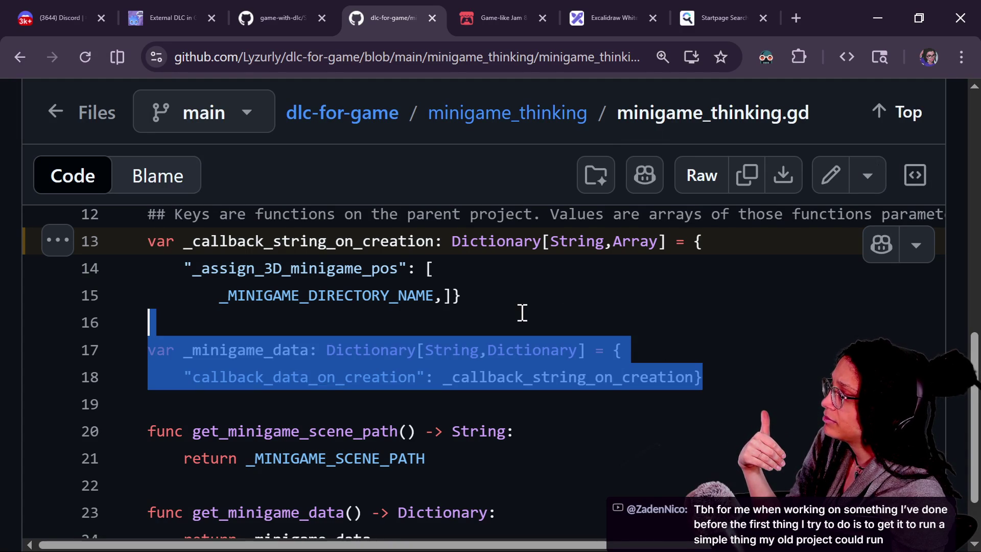
left_click(514, 310)
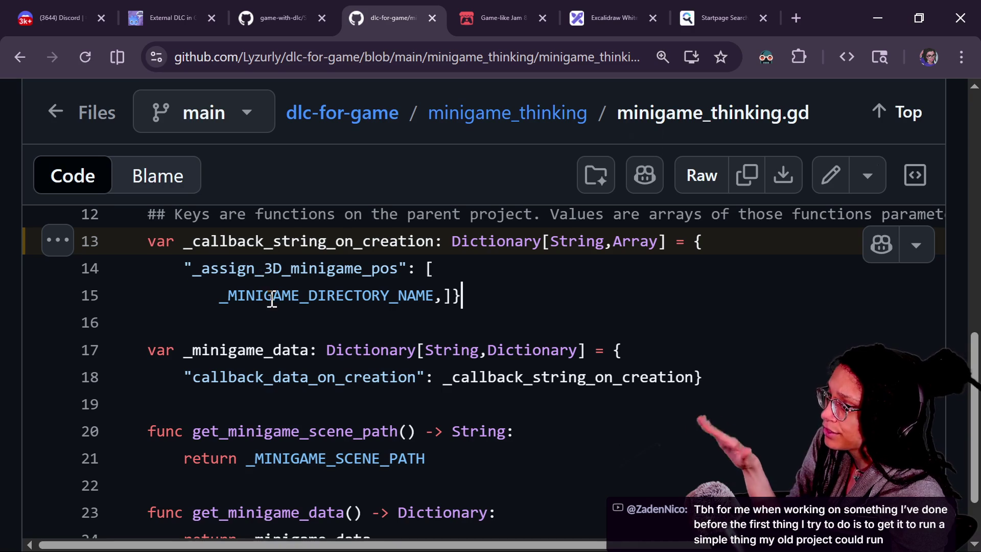
scroll(544, 383, "down", 2)
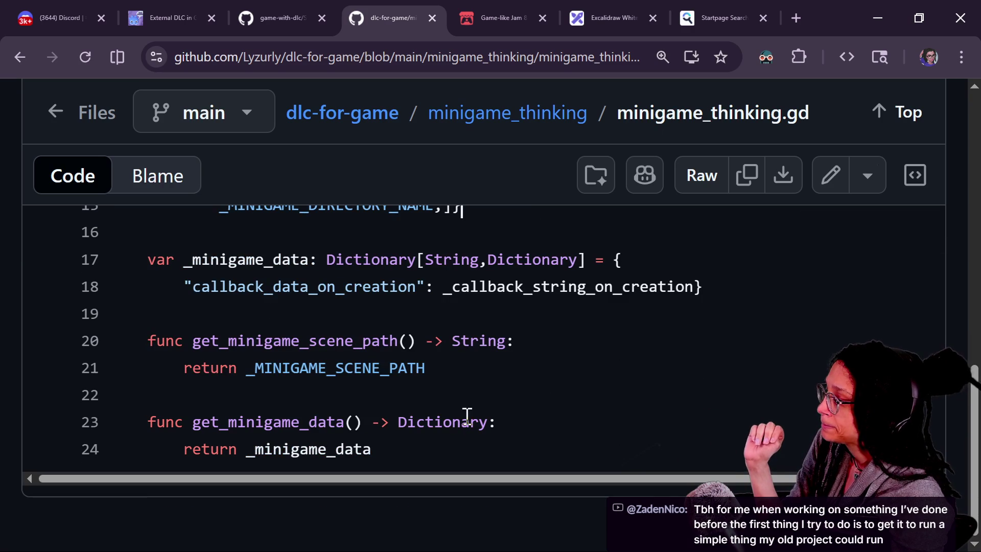
scroll(295, 300, "up", 10)
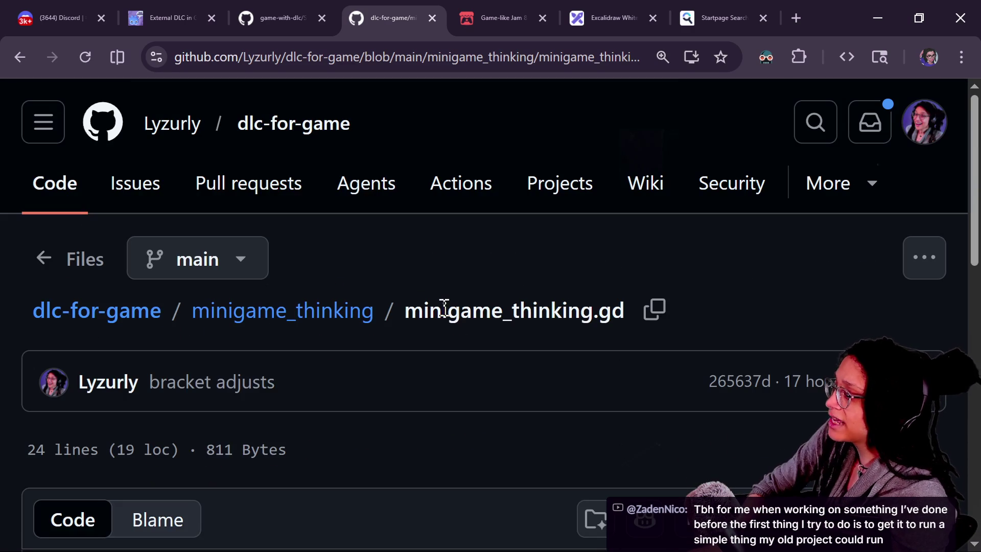
Copy the raw minigame_thinking.gd contents and switch to the roguelike Godot project
left_click(736, 519)
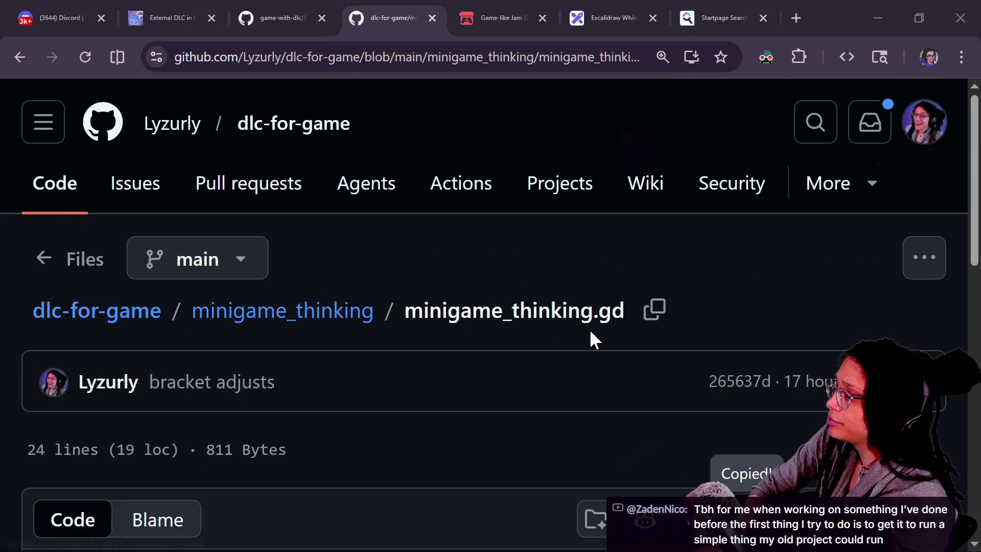
key("alt+Tab")
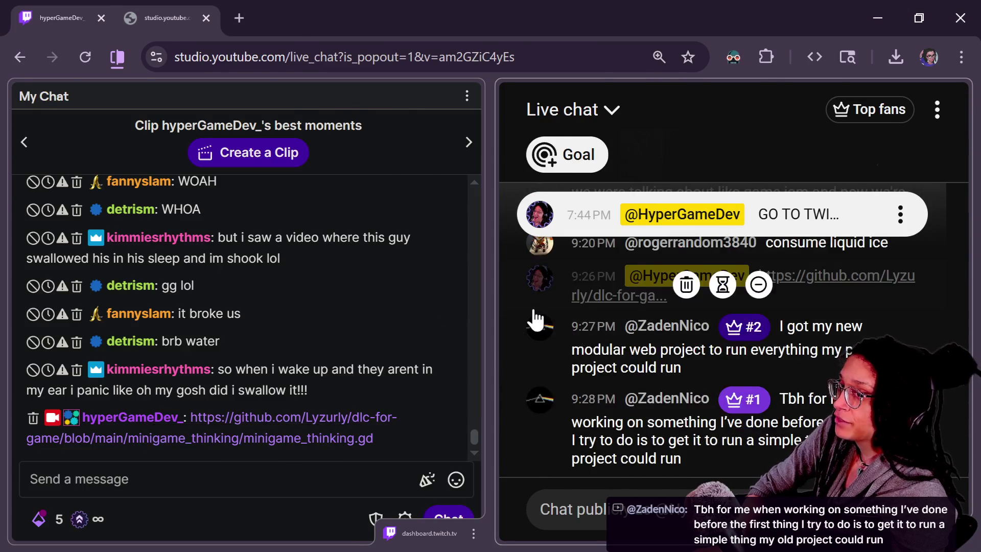
key("alt+Tab")
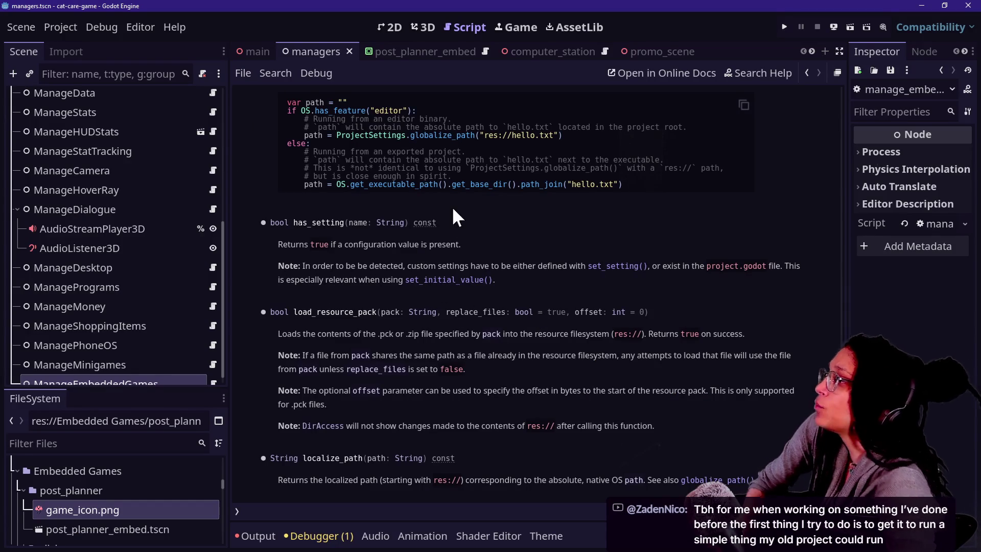
key("alt+Tab")
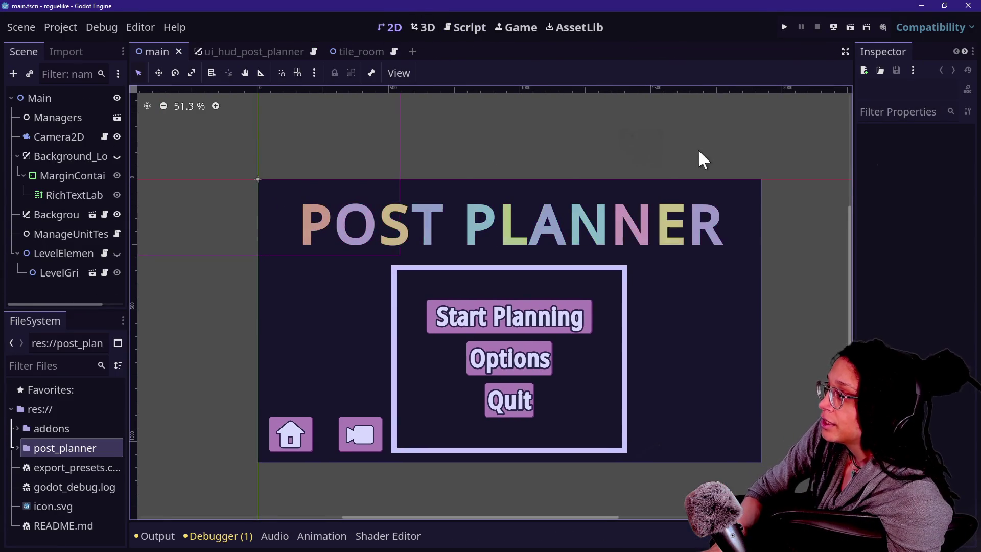
Expand the post_planner folder in the FileSystem dock
left_click(16, 448)
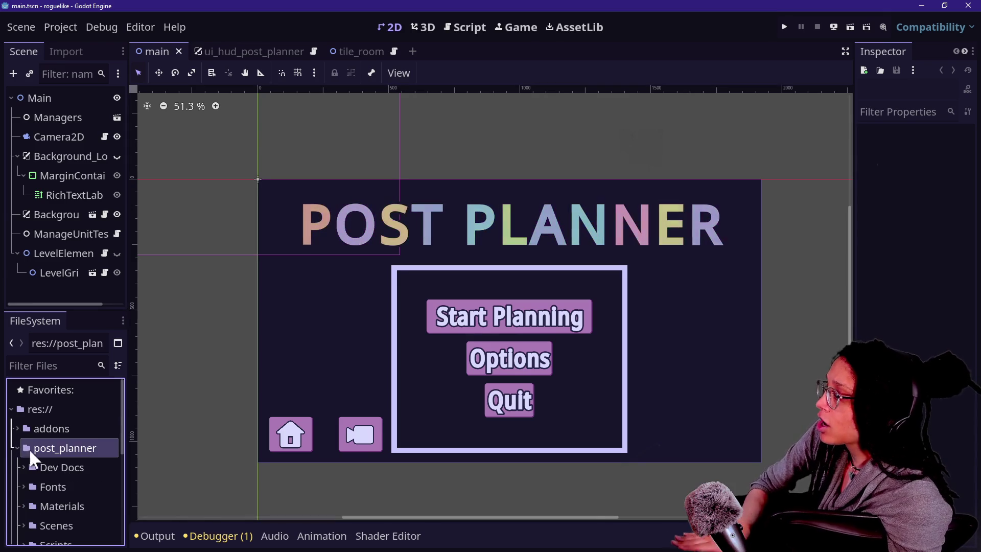
right_click(34, 448)
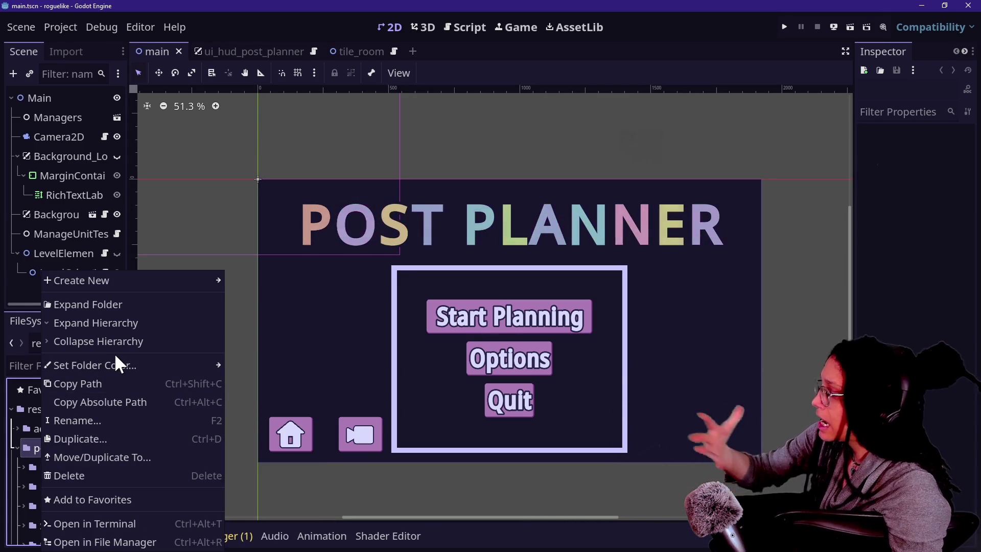
mouse_move(113, 357)
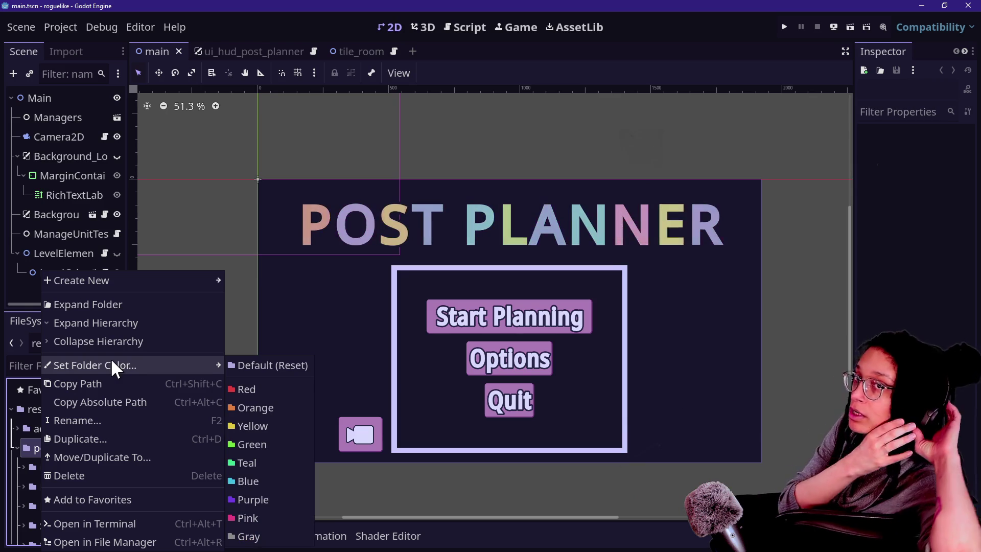
left_click(29, 467)
scroll(32, 464, "down", 5)
scroll(33, 464, "up", 5)
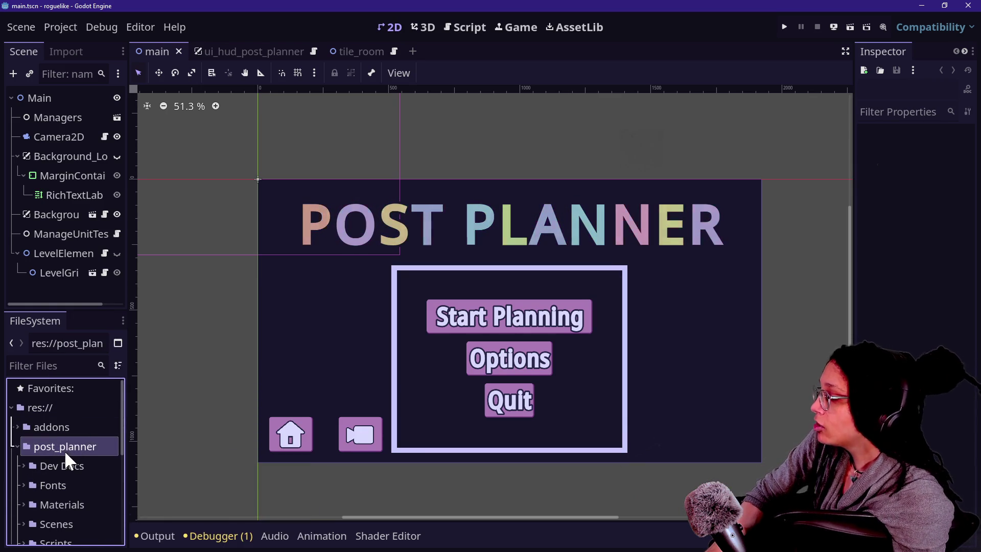
Create post_planner.gd in the post_planner folder and open it in the script editor
right_click(64, 447)
mouse_move(96, 281)
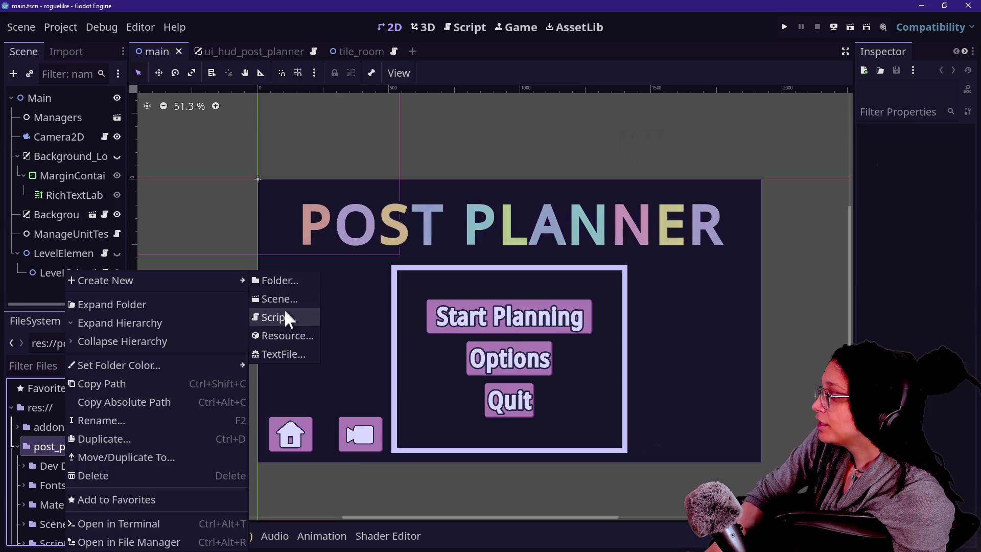
left_click(281, 318)
type("p")
type("ost_planner/post_planne")
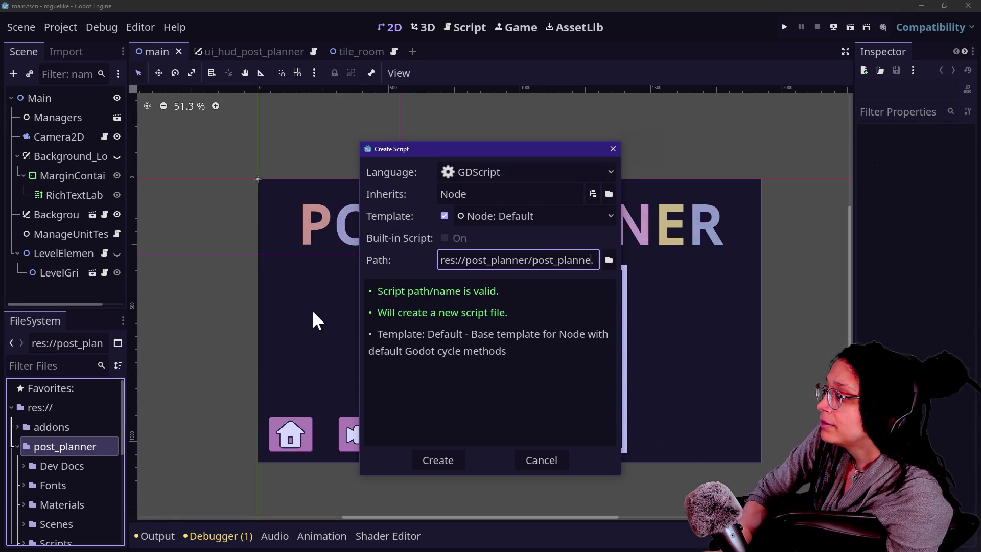
key("Return")
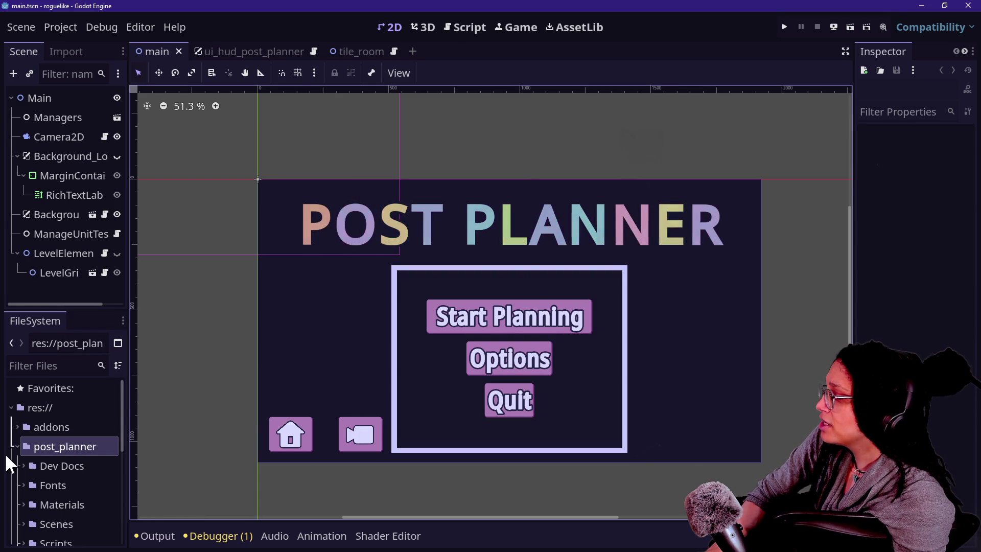
scroll(74, 458, "down", 3)
scroll(75, 458, "down", 2)
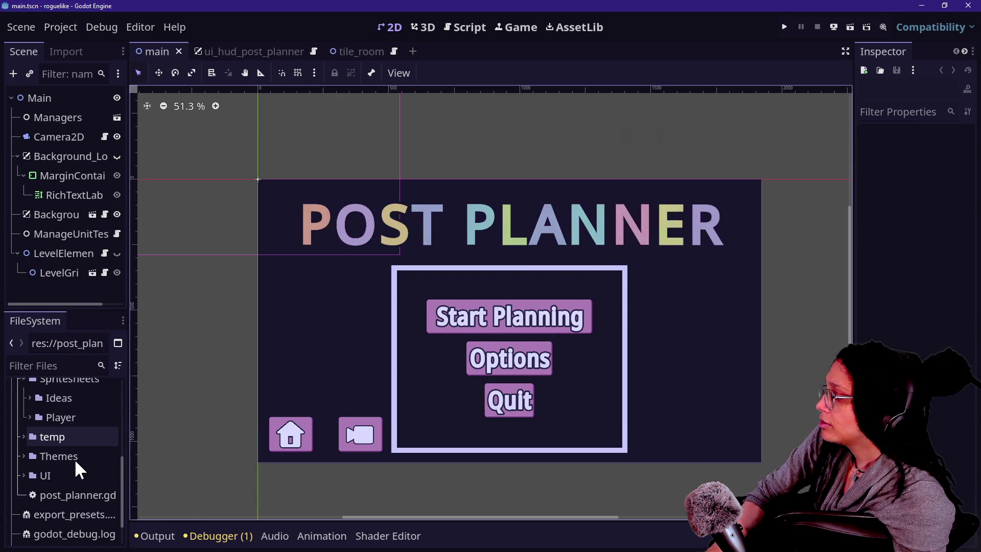
double_click(69, 474)
left_click(357, 368)
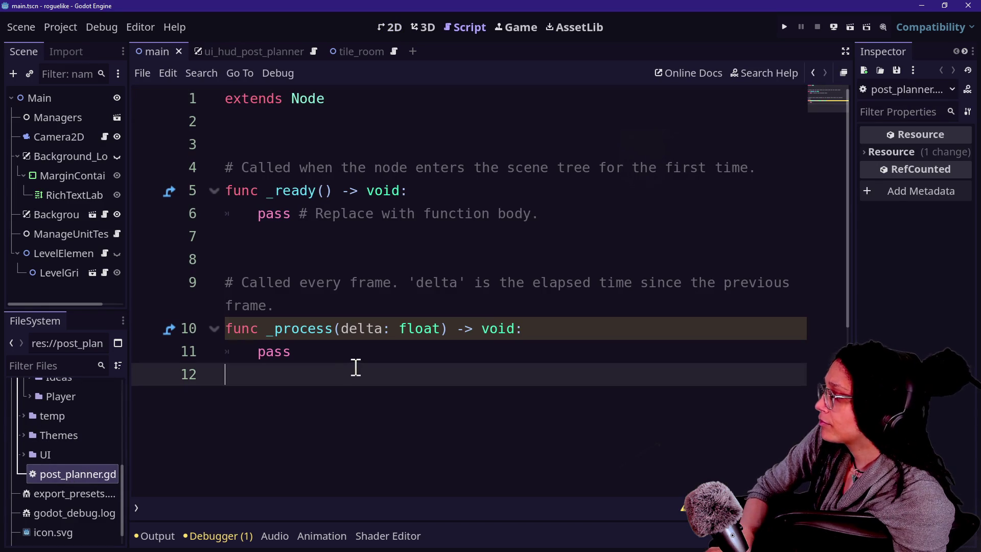
Paste the copied MinigameThinking code over the template and start reworking the line 1 class name
key("ctrl+a")
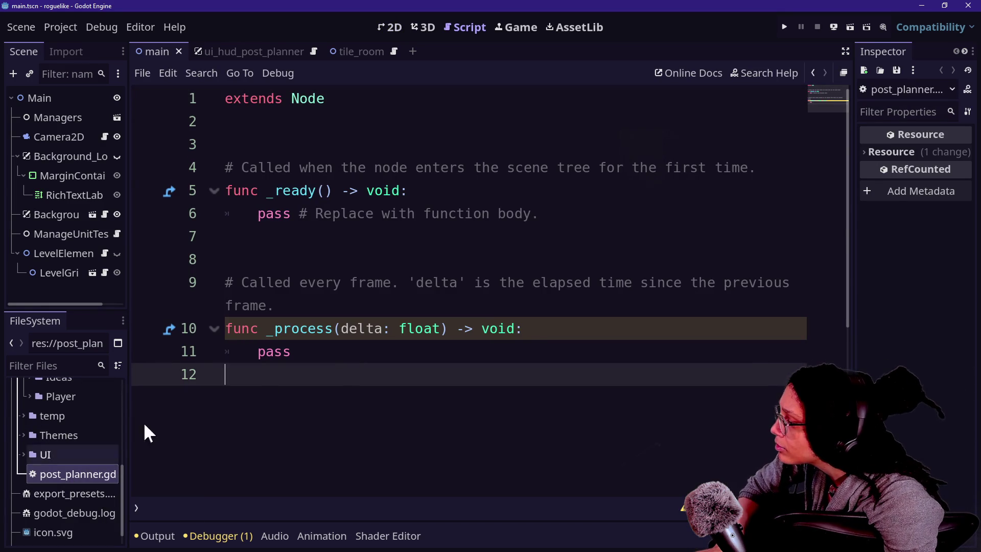
key("ctrl+v")
scroll(445, 332, "up", 3)
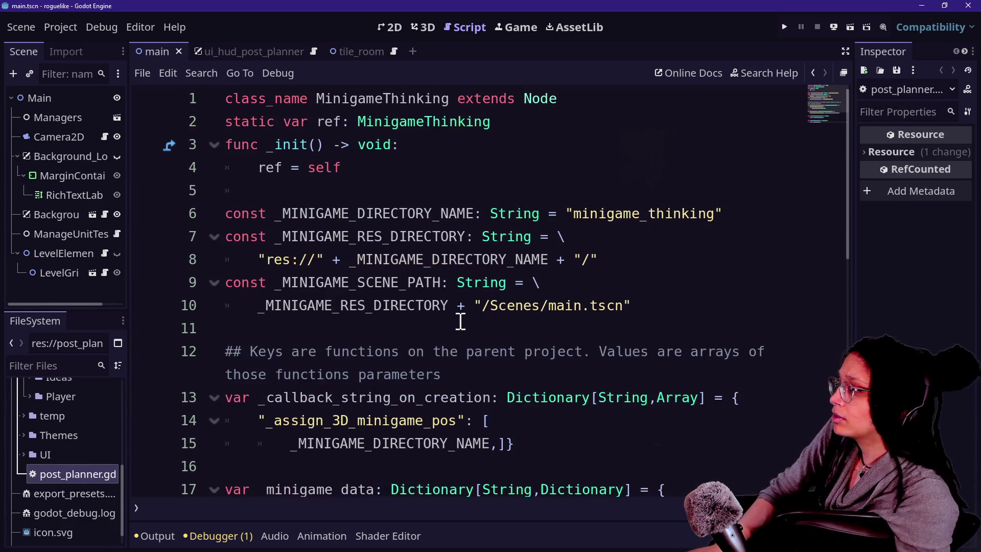
left_click(384, 102)
left_click_drag(351, 99, 449, 99)
type("PostPlan")
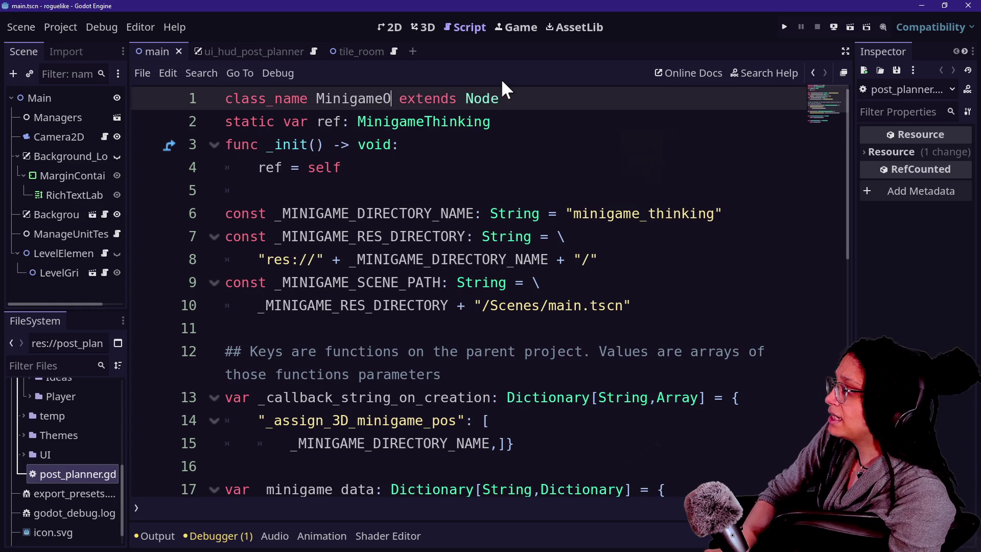
type("ner")
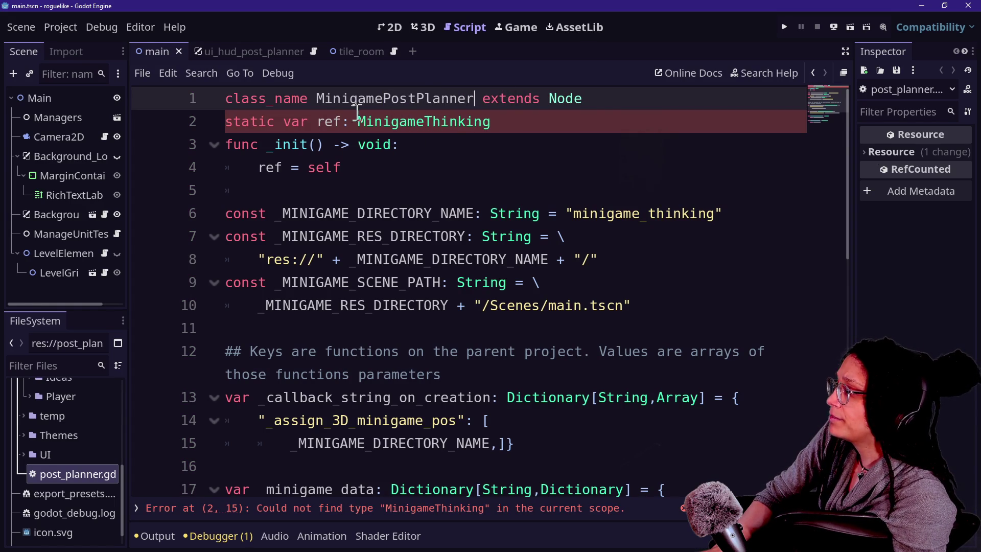
left_click_drag(310, 98, 381, 99)
type("Envi")
key("BackSpace")
key("BackSpace")
key("BackSpace")
type("mbed")
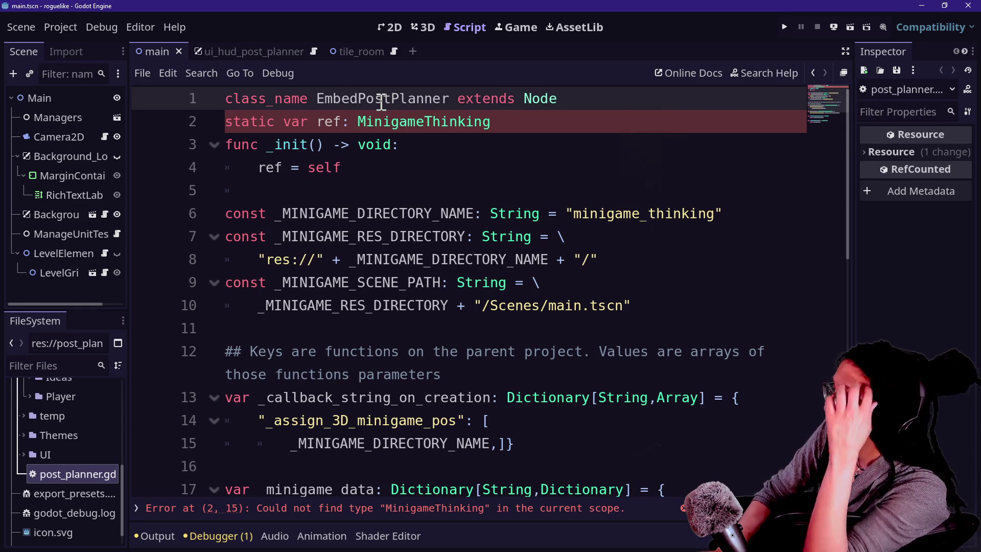
key("BackSpace")
key("BackSpace")
key("BackSpace")
left_click(404, 97)
type("_C")
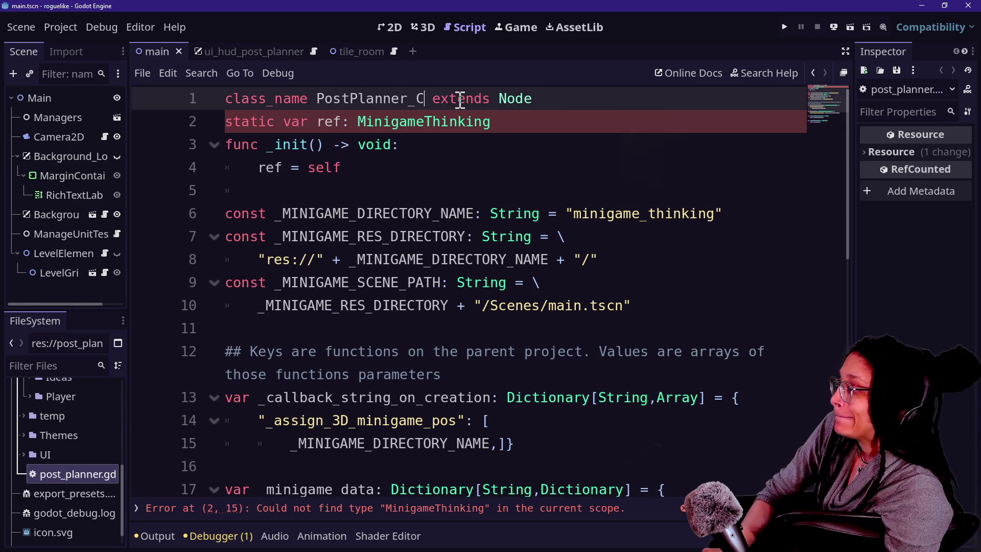
type("onfig")
Finish the class name as PCKConfig_PostPlanner and use it as the static ref type on line 2
left_click_drag(317, 99, 412, 100)
type("PCK")
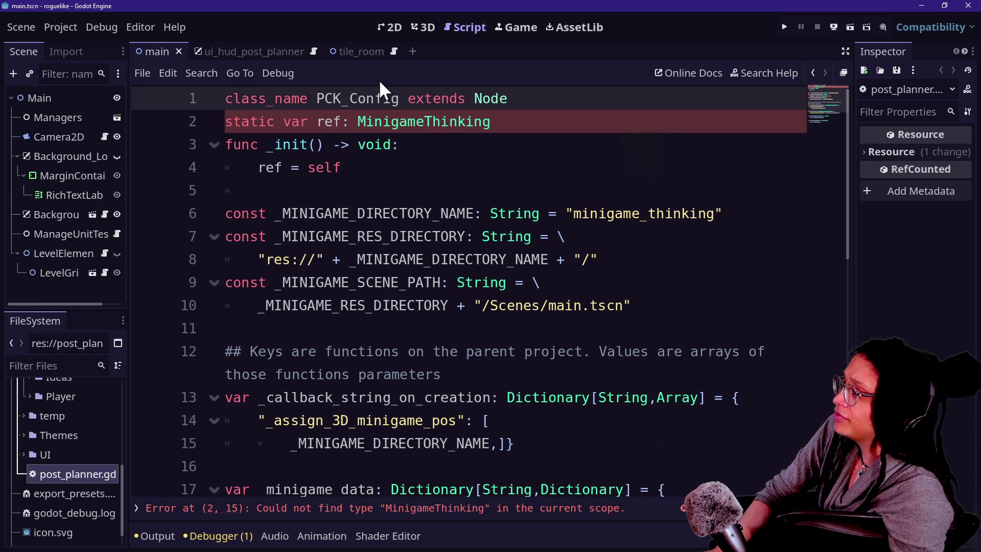
left_click(343, 98)
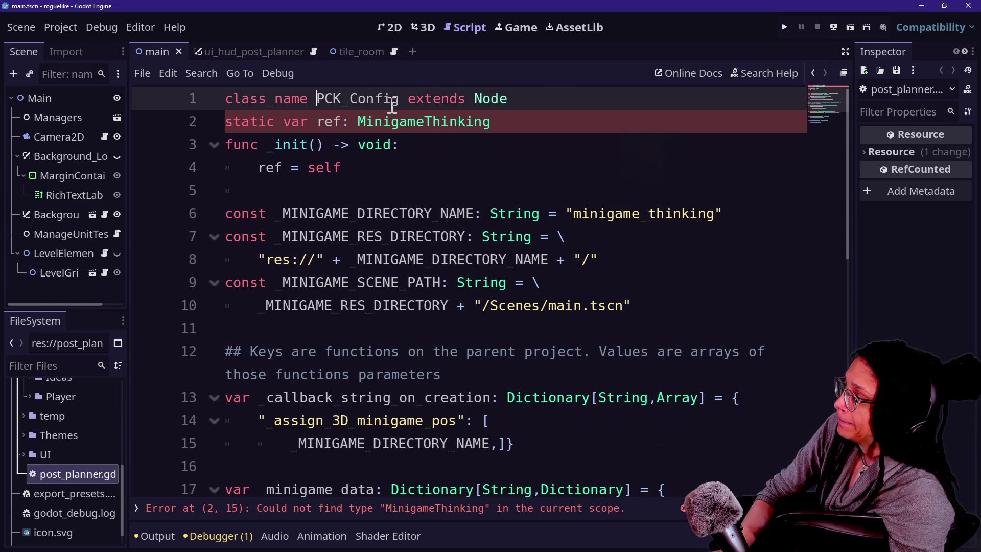
key("Delete")
type("_PostPlanner")
left_click_drag(325, 100, 492, 105)
key("ctrl+c")
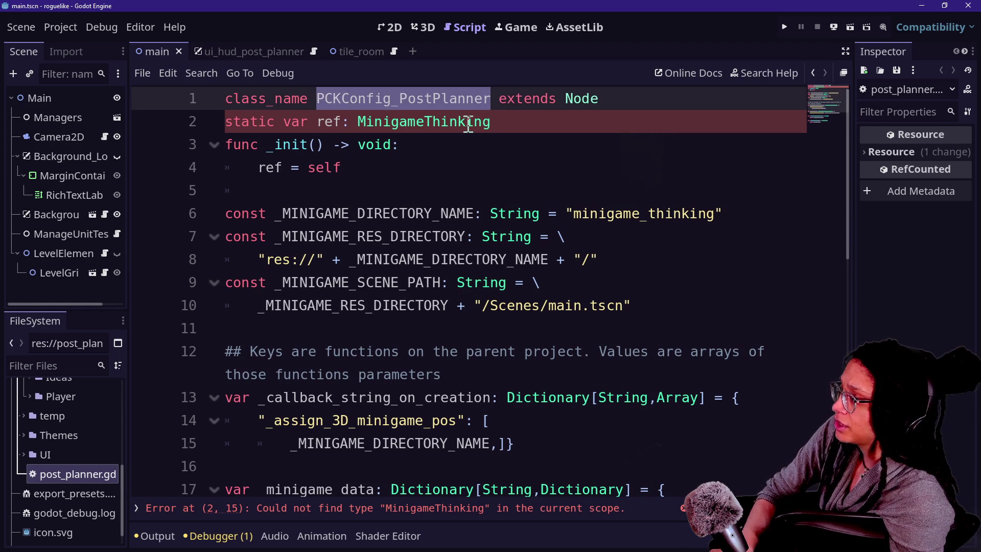
double_click(445, 128)
key("ctrl+v")
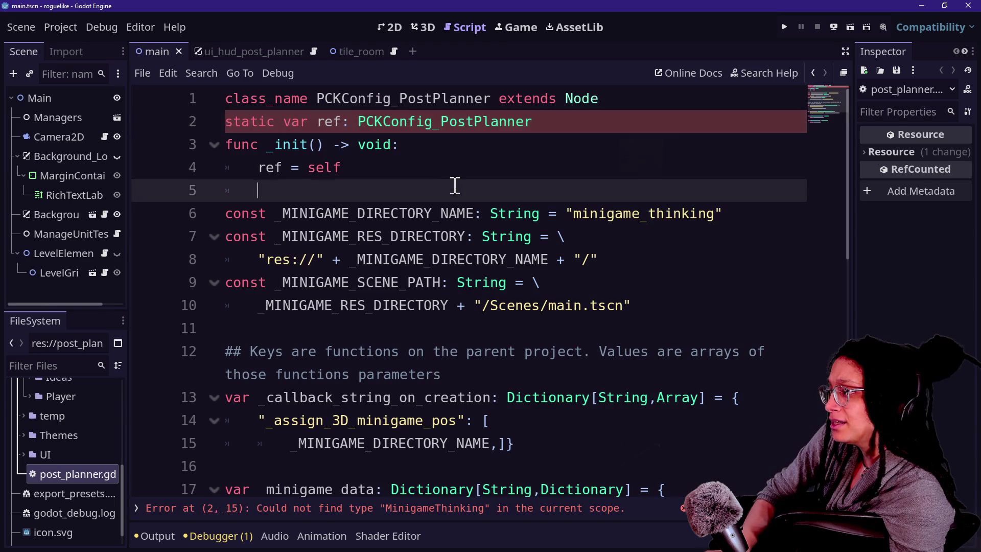
mouse_move(333, 123)
left_mouse_down()
mouse_move(427, 99)
mouse_move(488, 168)
left_mouse_up()
left_click(488, 169)
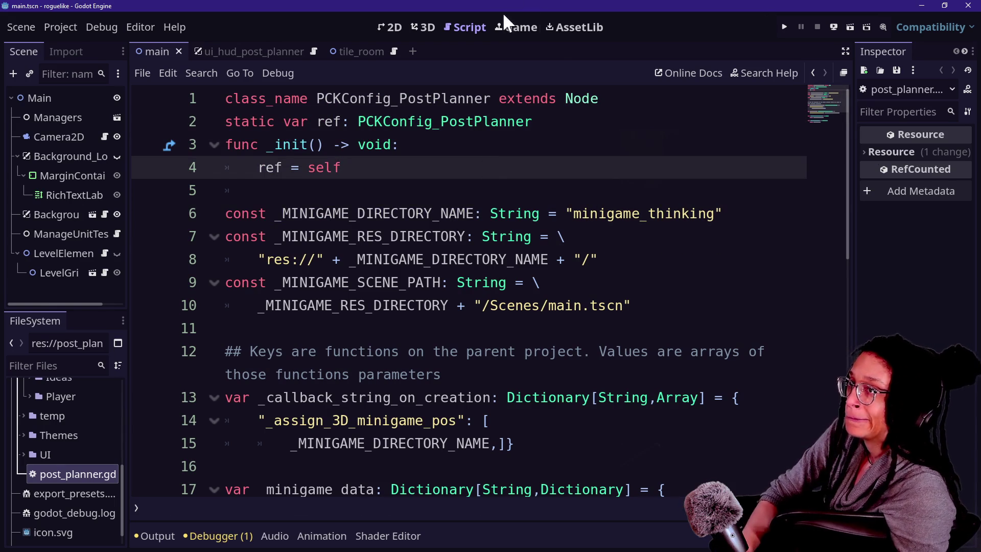
left_click(467, 204)
Search the dlc-for-game repo for MinigameThinking, return to the file, and centre the Project Manager
key("alt+Tab")
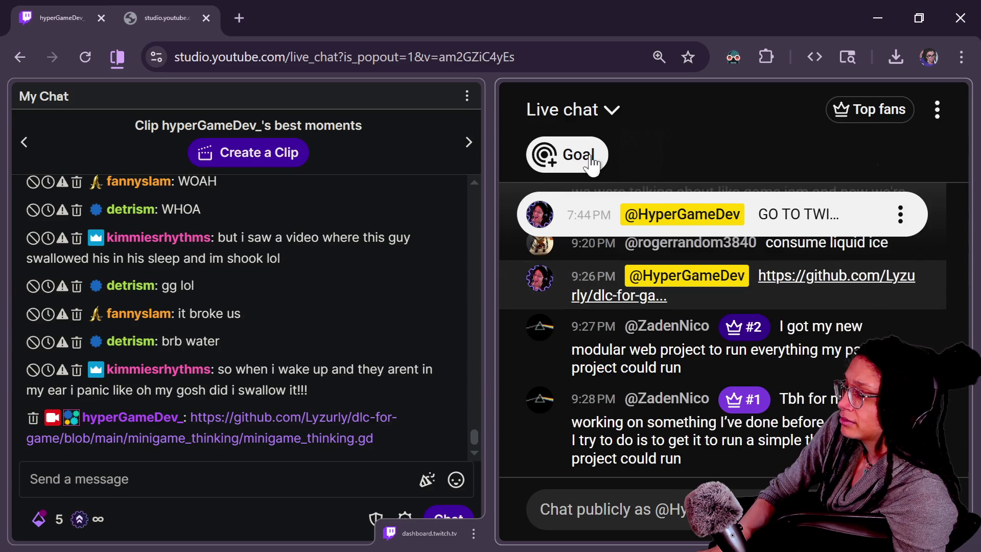
key("alt+Tab")
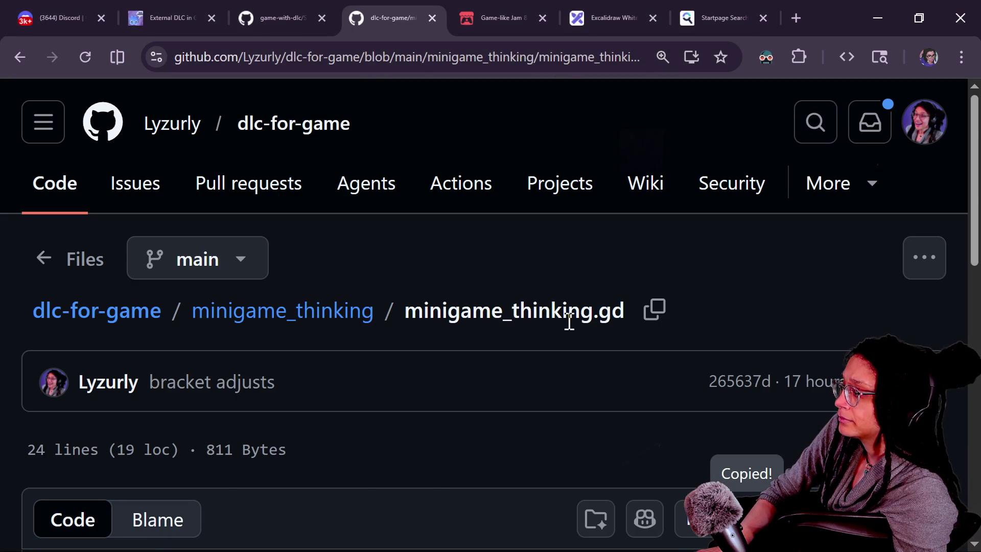
scroll(569, 324, "down", 5)
left_click_drag(247, 313, 389, 309)
scroll(452, 331, "up", 5)
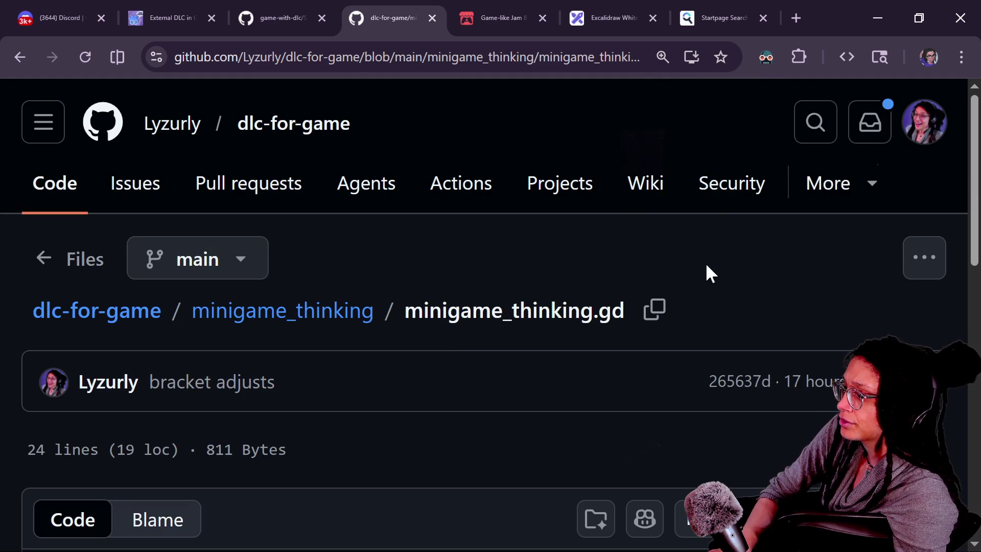
left_click(816, 129)
type("MinigameThinking")
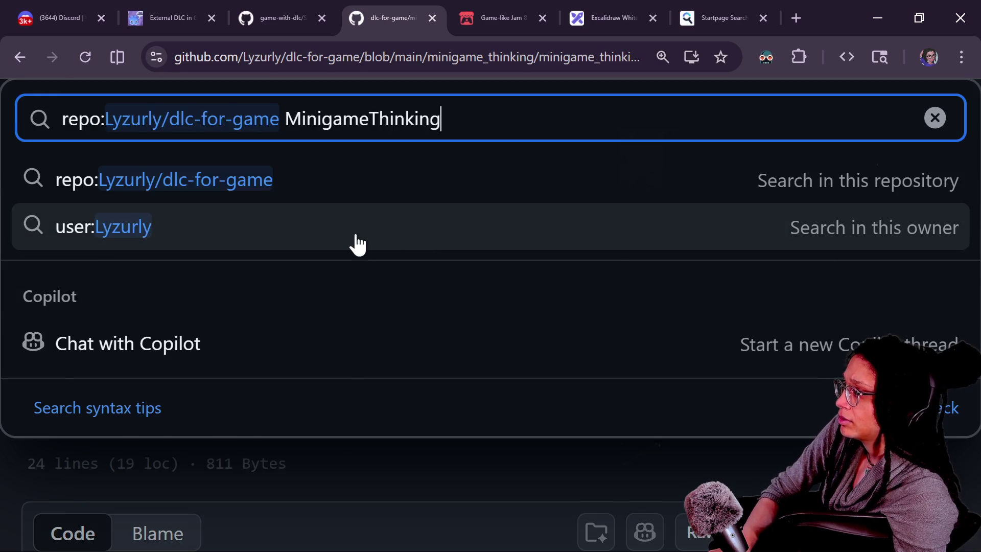
key("Return")
scroll(459, 286, "down", 3)
scroll(490, 314, "up", 2)
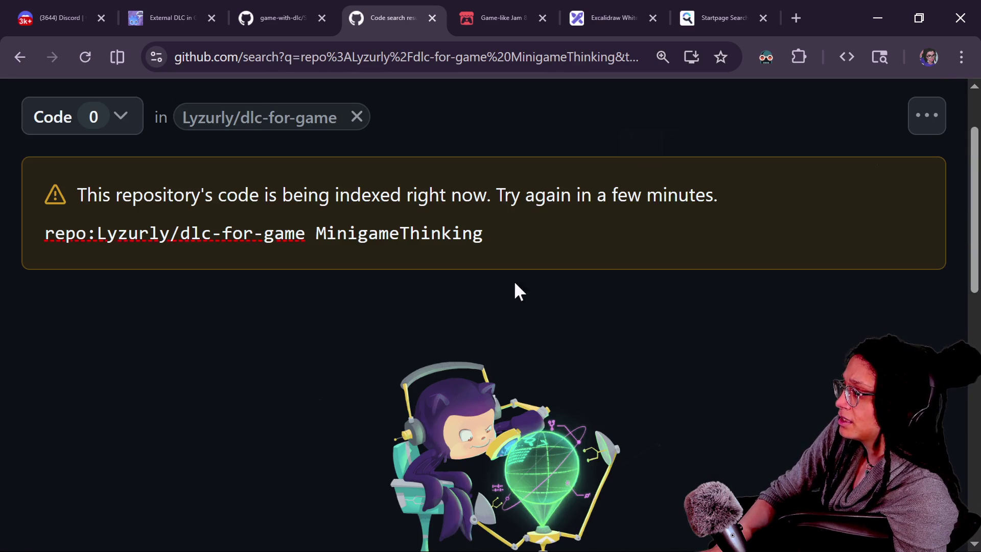
left_click(20, 57)
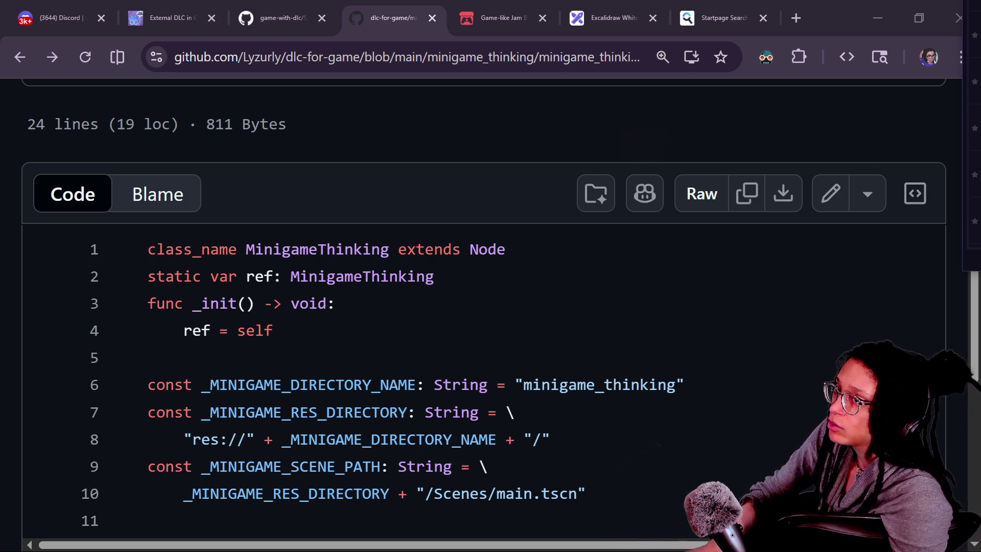
mouse_move(976, 66)
left_mouse_down()
mouse_move(492, 219)
mouse_move(444, 131)
left_mouse_up()
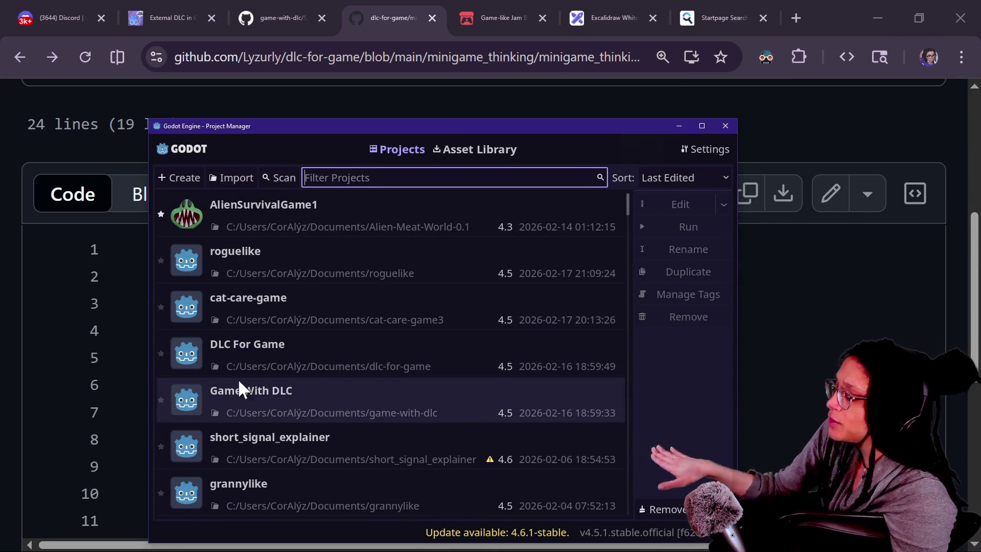
Open the DLC For Game project in the editor, glance at the browser's stream chat, and return
left_click(276, 352)
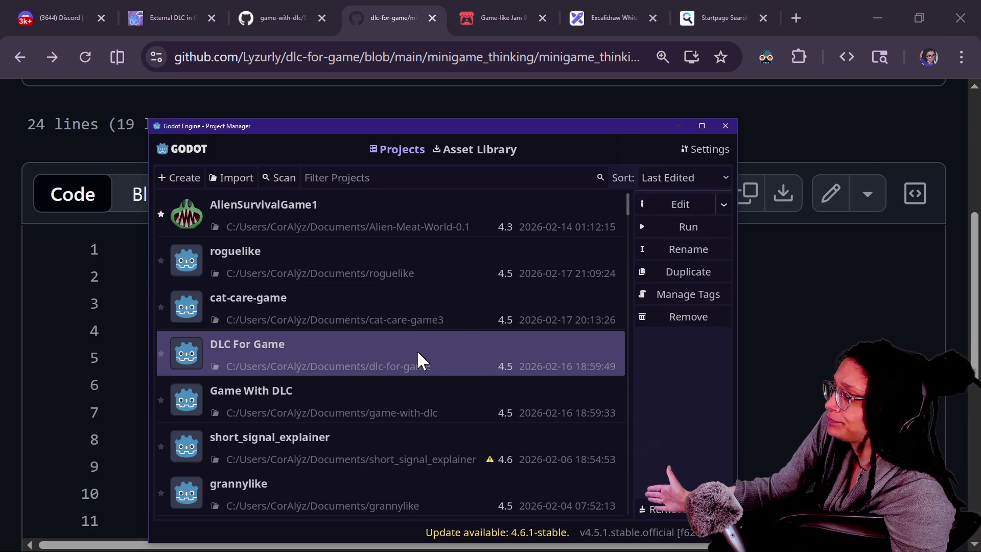
double_click(417, 350)
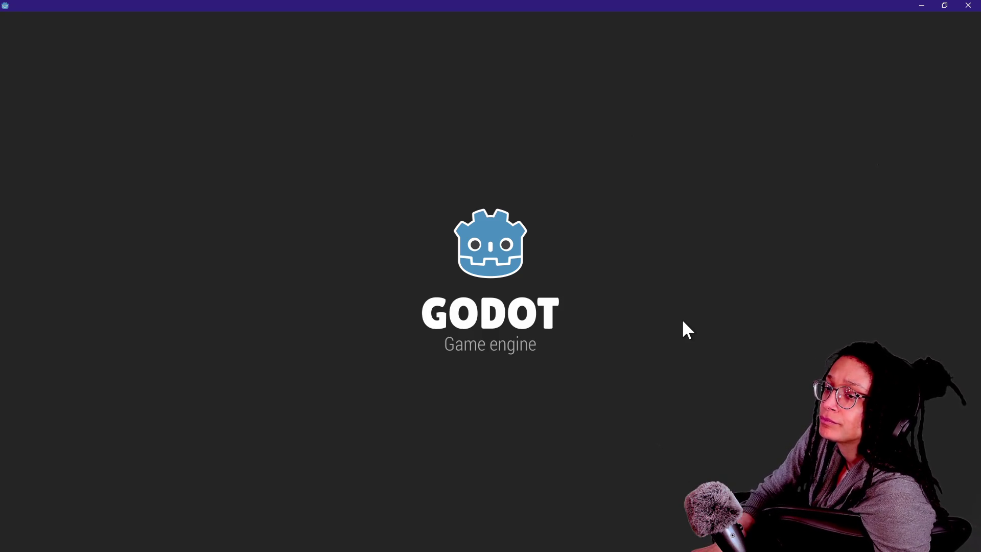
key("alt+Tab")
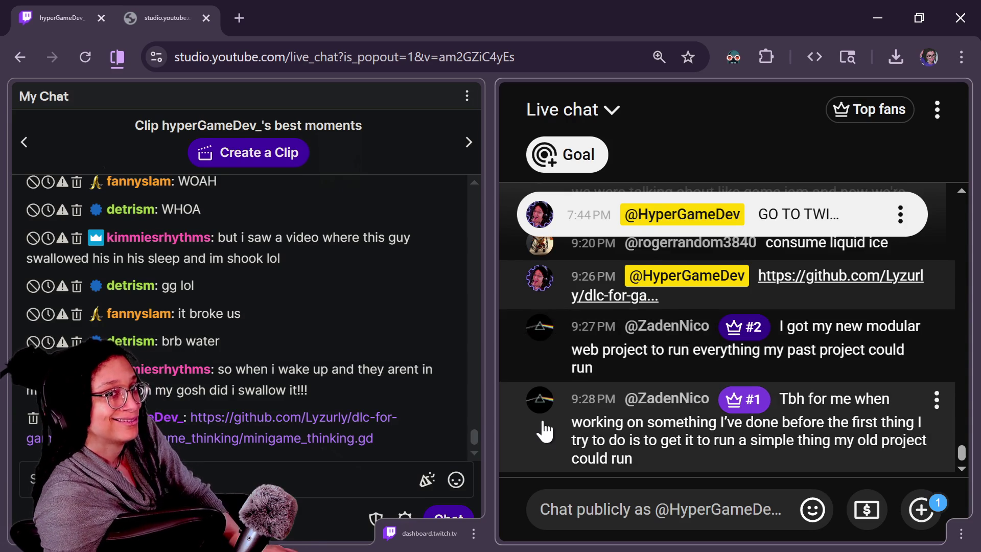
key("alt+Tab")
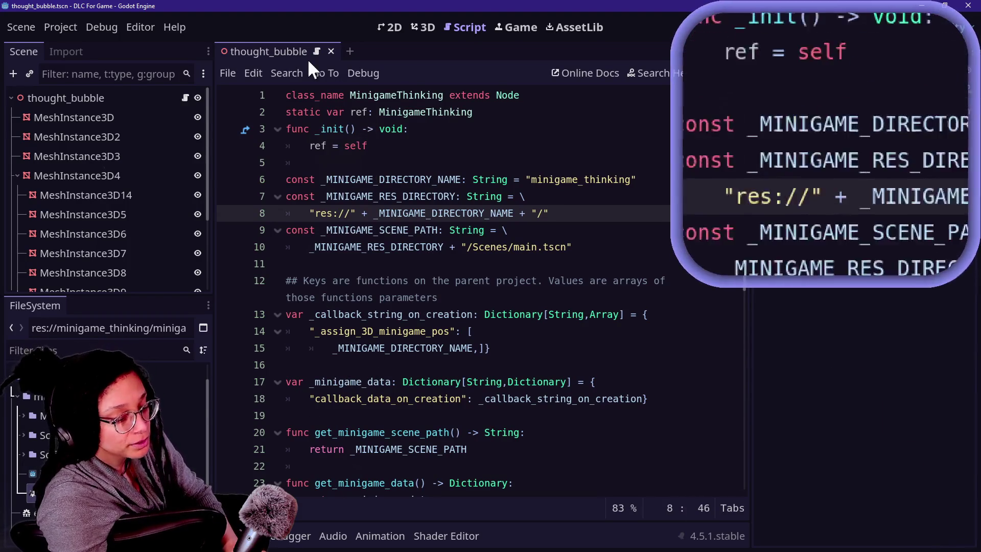
Search the project for MinigameThinking and delete the class_name MinigameThinking declaration from line 1
left_click(404, 183)
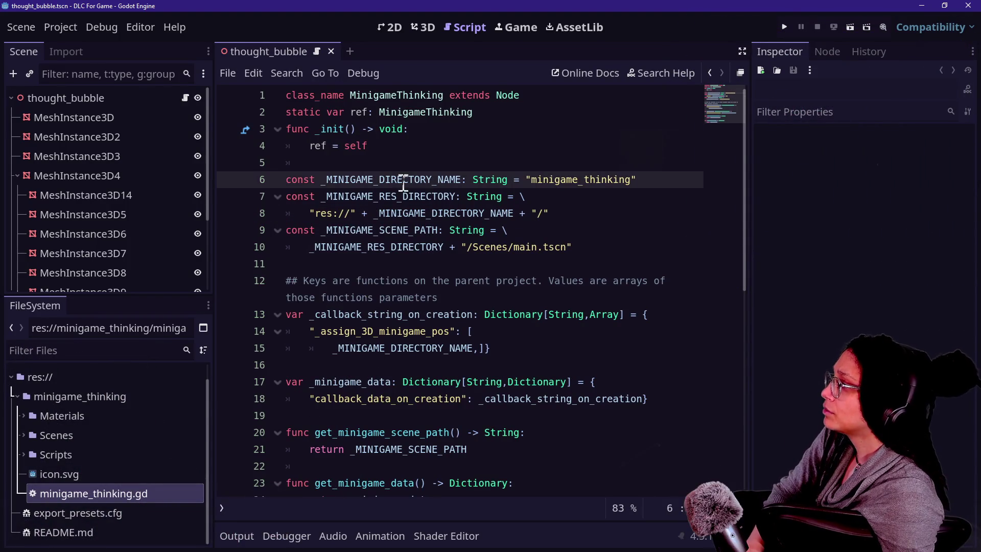
double_click(369, 96)
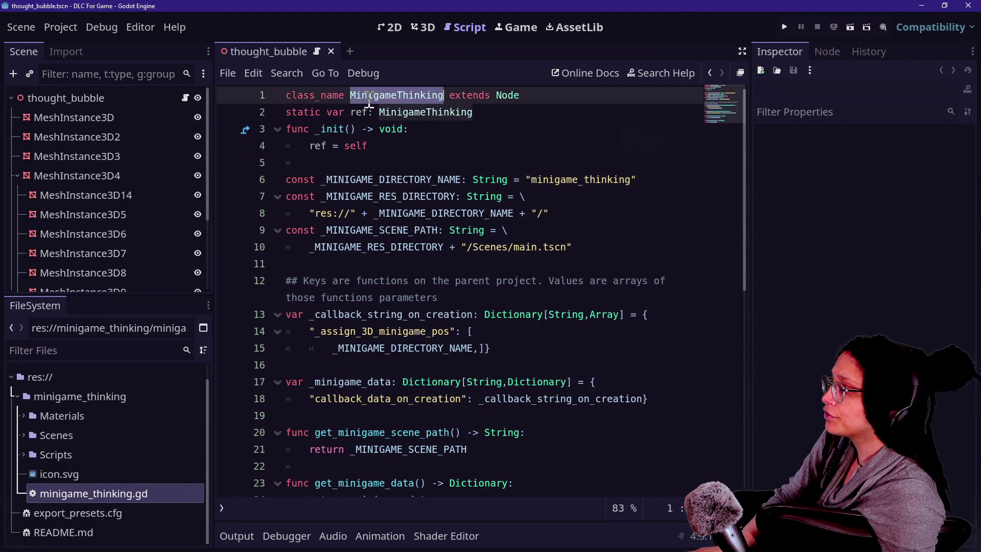
key("ctrl+shift+f")
key("Return")
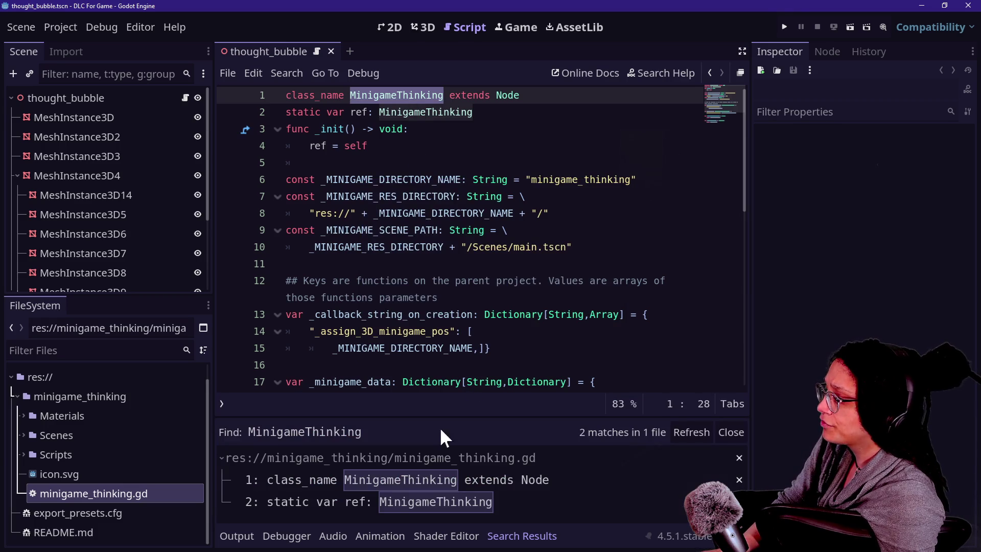
left_click(437, 248)
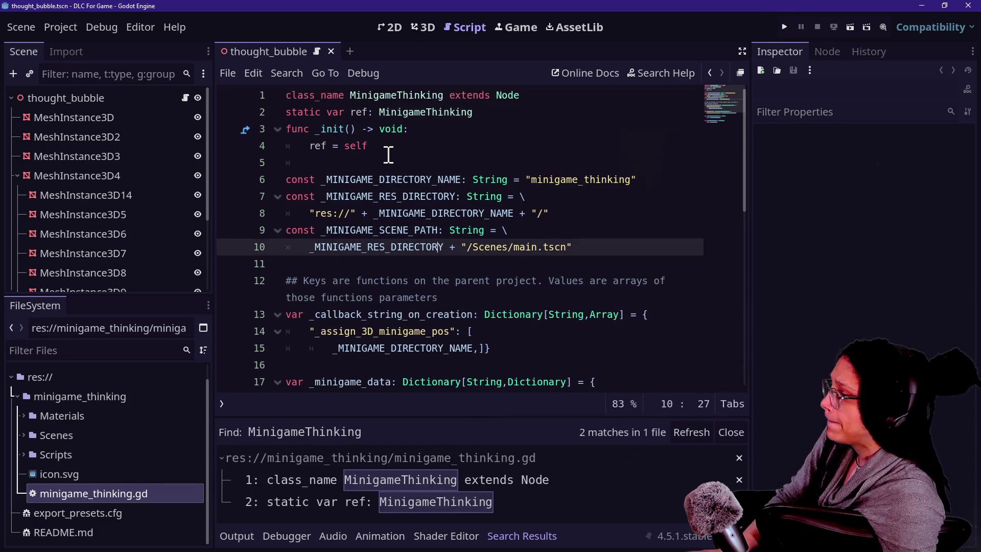
left_click_drag(388, 149, 286, 95)
key("ctrl+x")
key("ctrl+z")
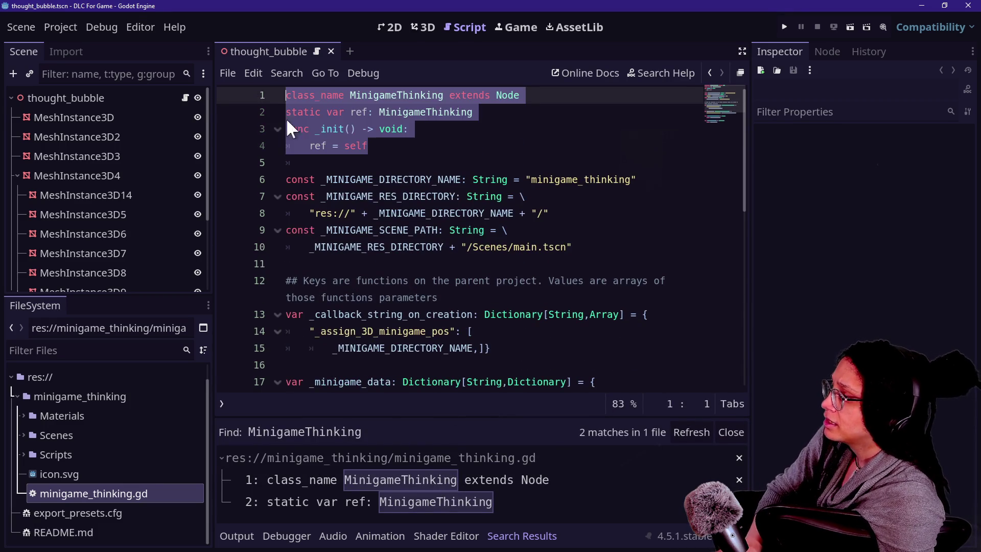
left_click_drag(449, 95, 315, 95)
key("ctrl+z")
key("ctrl+y")
key("ctrl+y")
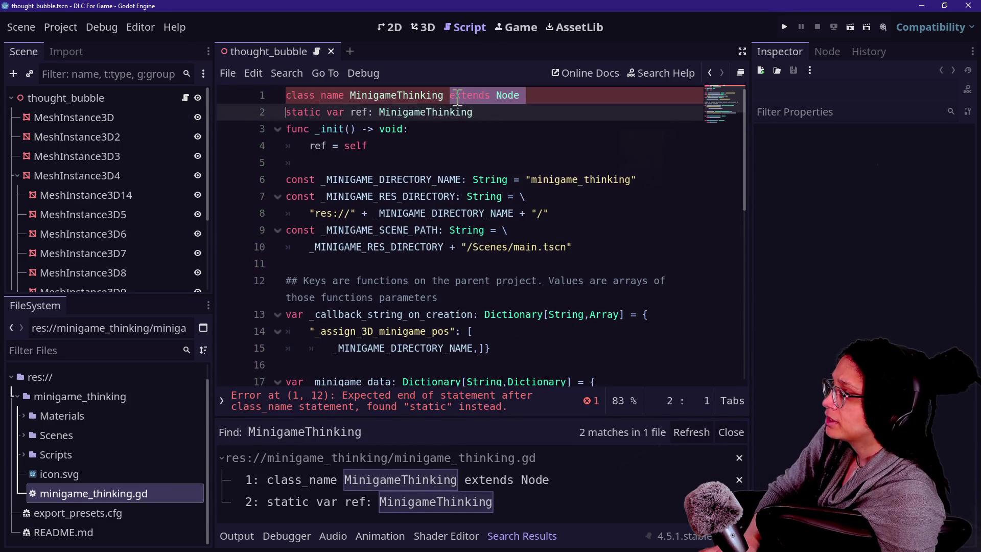
key("Delete")
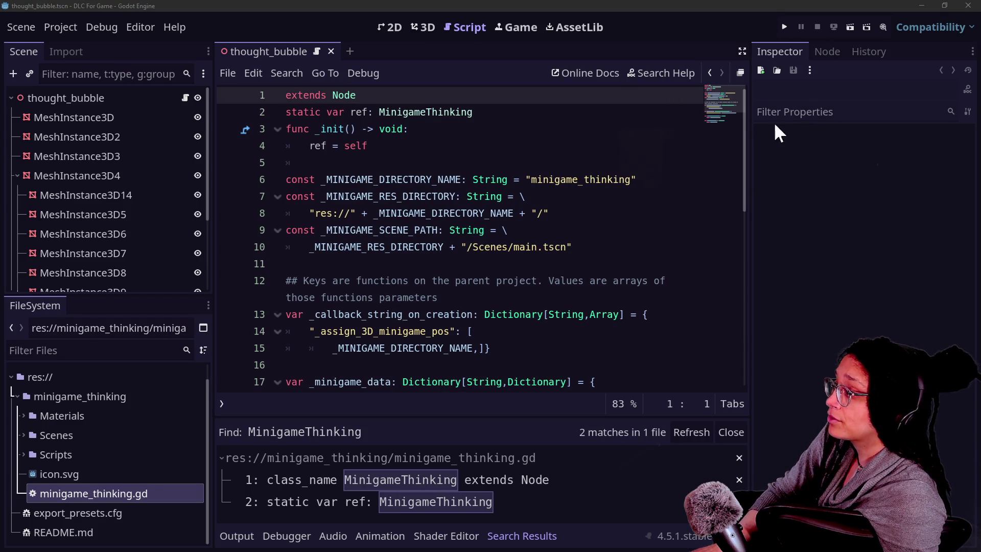
Delete the static ref and _init lines from minigame_thinking.gd
left_click_drag(541, 149, 519, 81)
key("Delete")
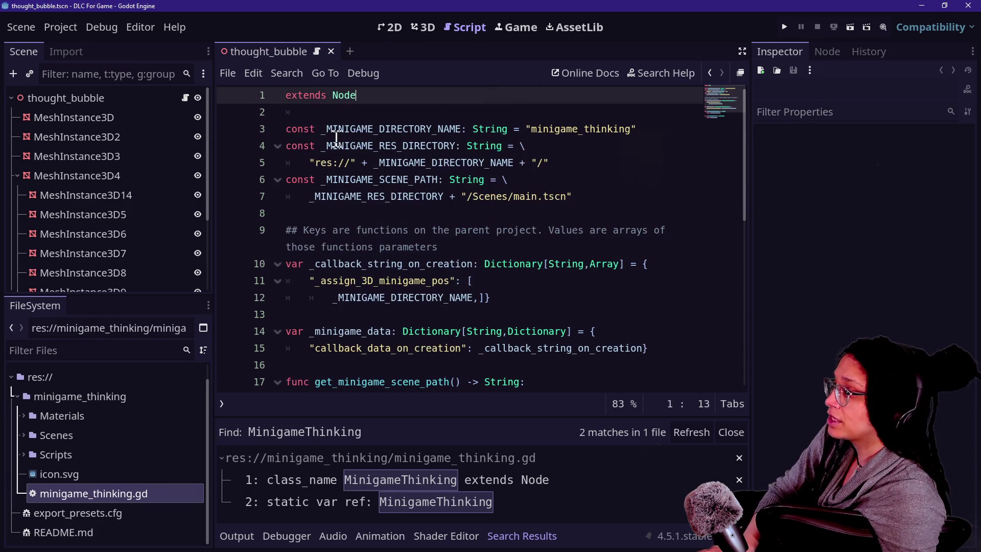
left_click(65, 28)
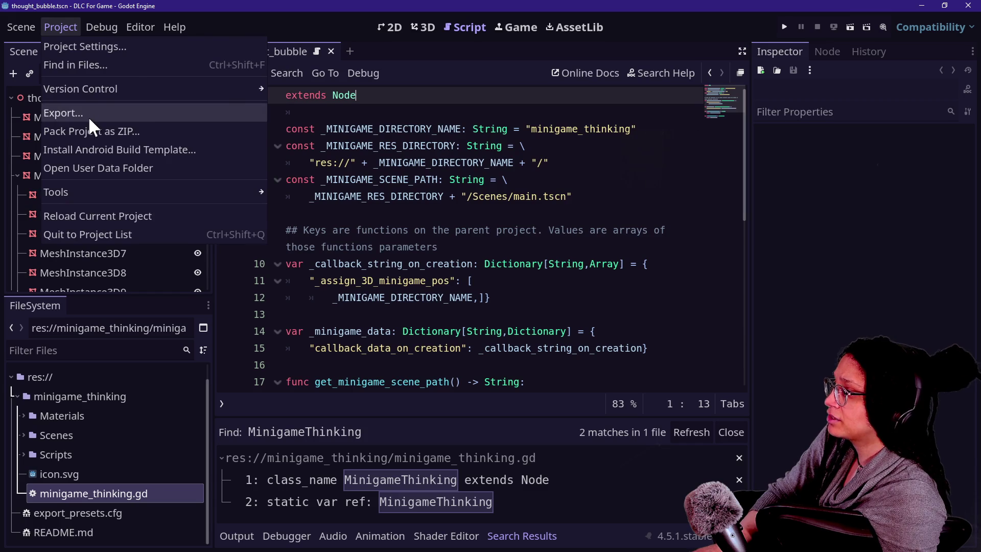
Export the Windows Desktop preset as minigame_thinking.pck, overwriting the old pack in Minigames
left_click(88, 116)
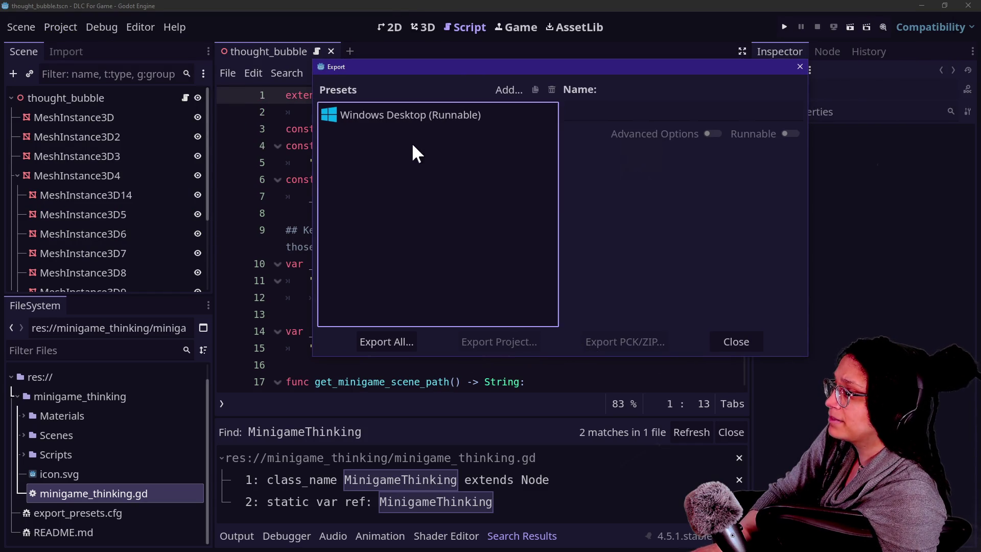
left_click(405, 114)
left_click(606, 338)
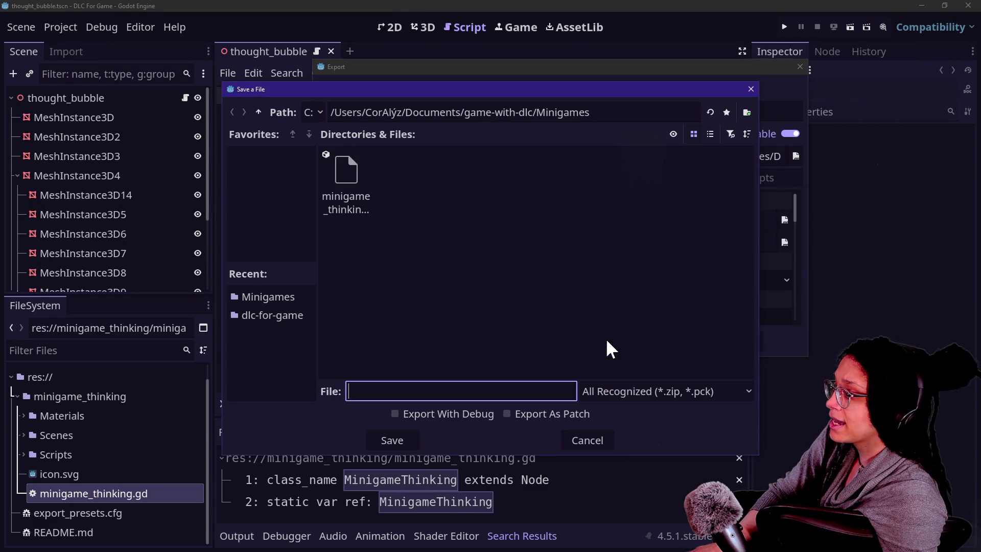
left_click(342, 199)
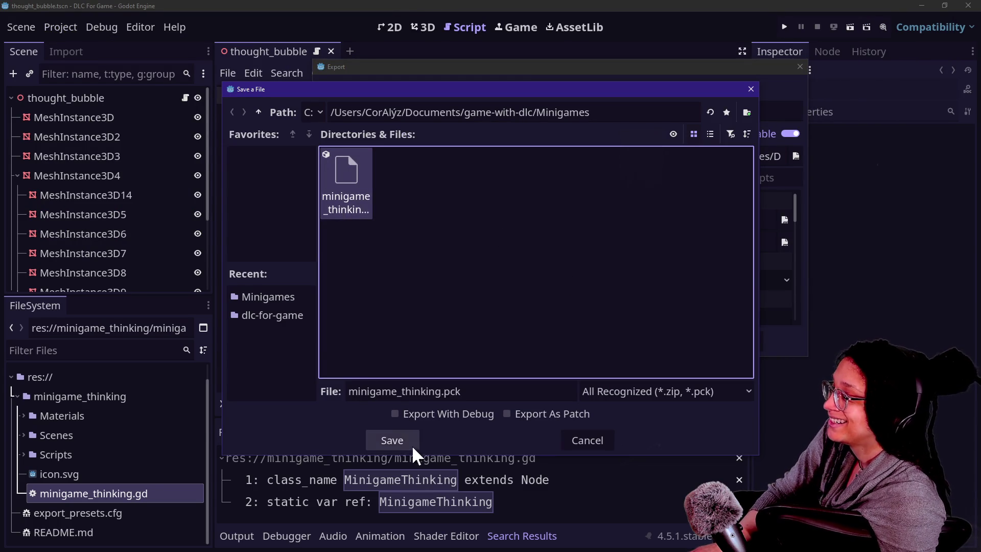
left_click(394, 441)
left_click(423, 297)
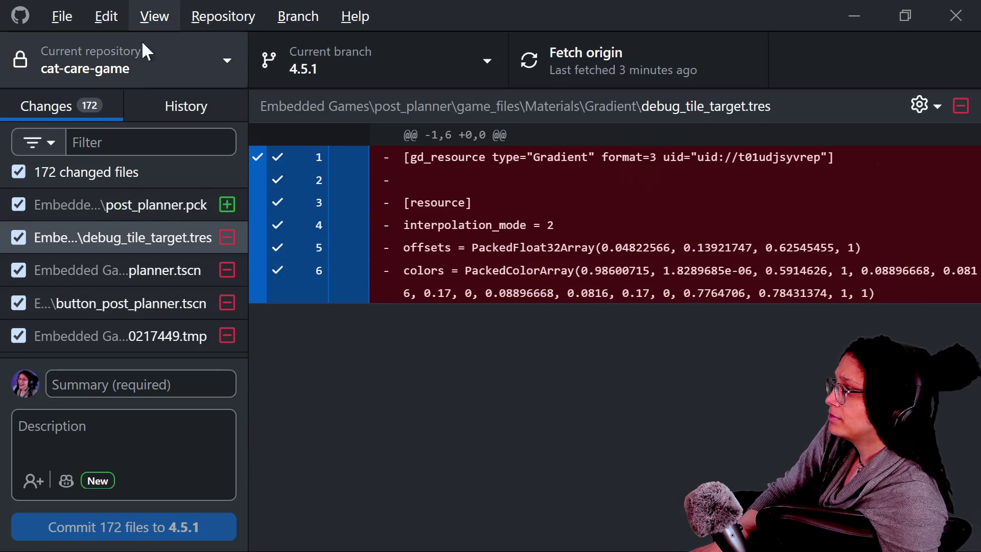
Switch GitHub Desktop from game-with-dlc to the dlc-for-game repository to view its change
left_click(167, 56)
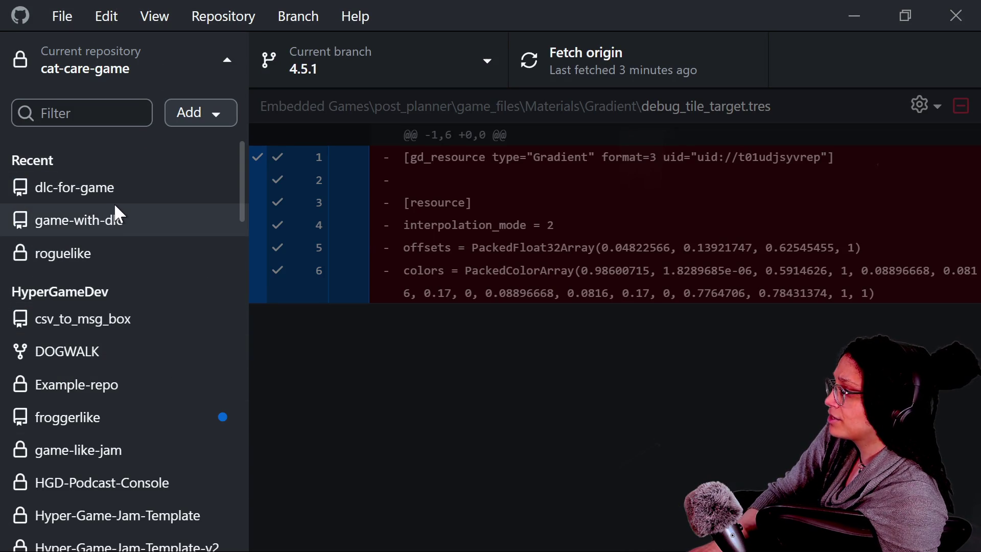
left_click(113, 210)
left_click(118, 77)
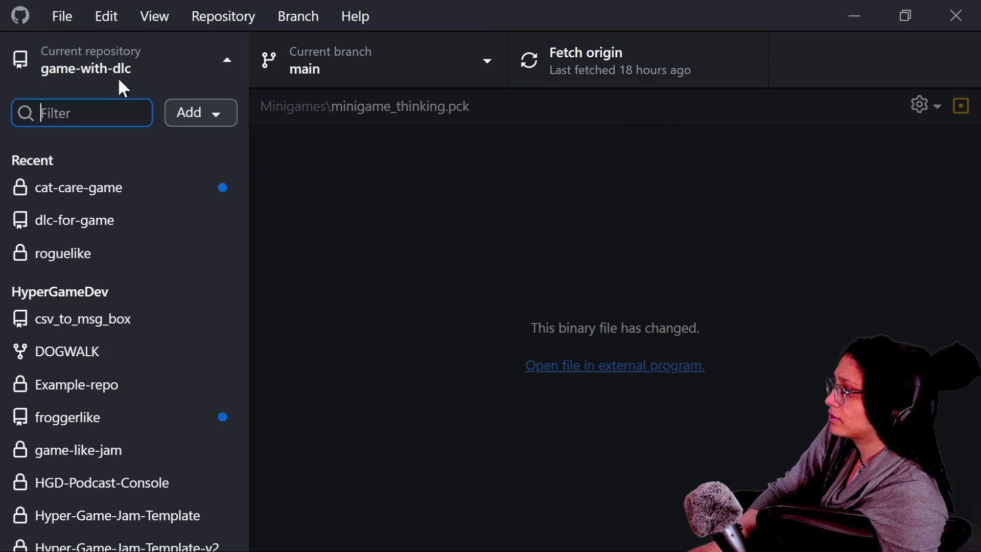
left_click(105, 220)
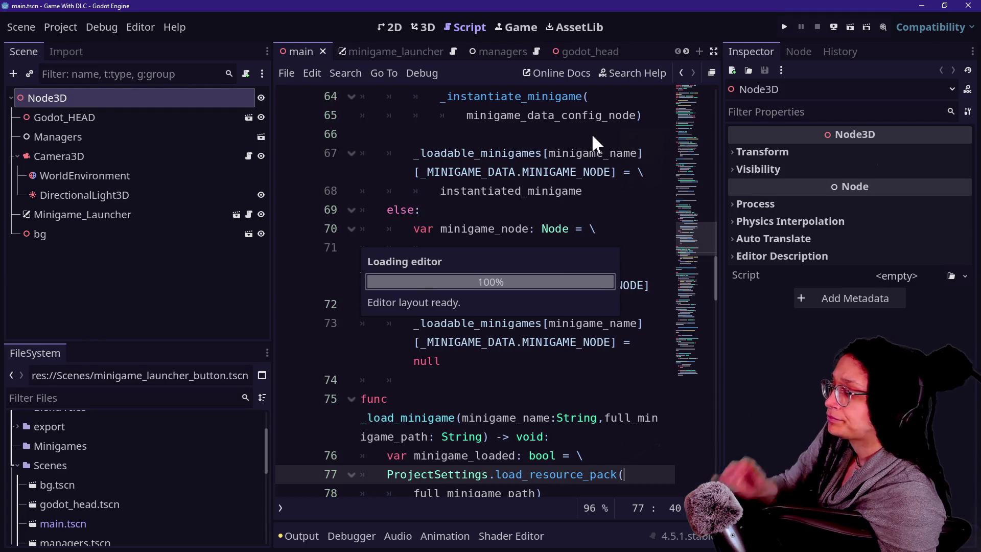
Run the parent game, load minigame_thinking to show the Godot PONDER bubble, then remove it
left_click(509, 209)
left_click(787, 26)
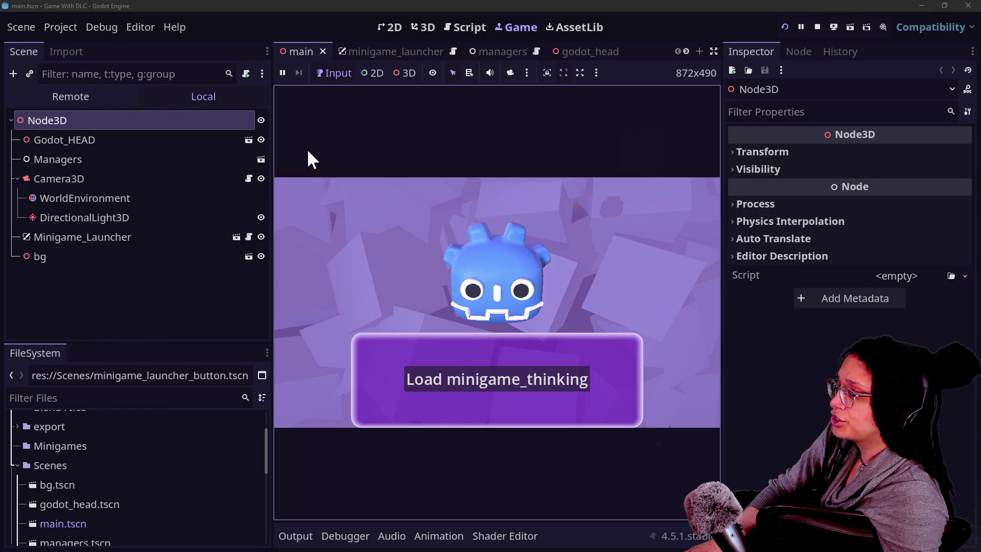
left_click(505, 386)
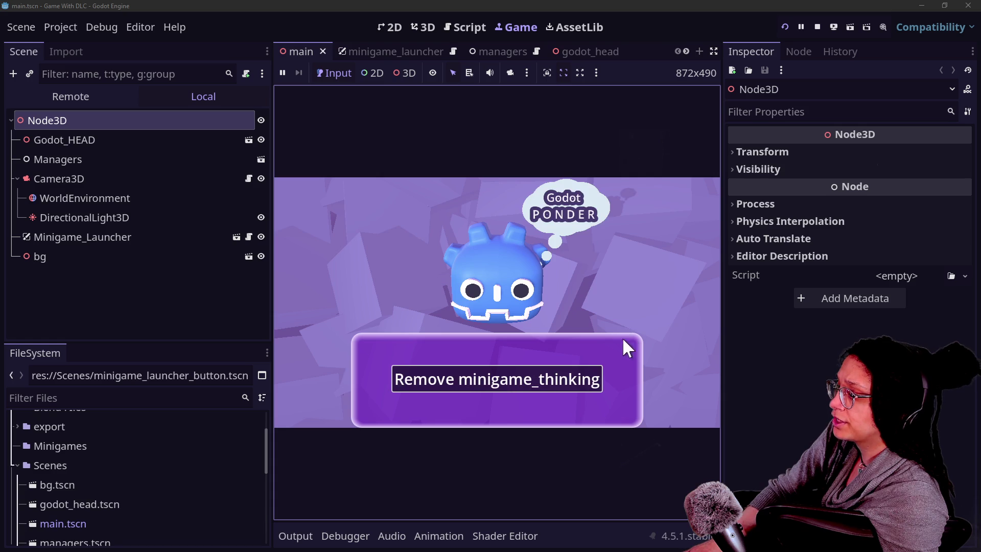
left_click(565, 376)
Close the export dialog and restore, resize and tile the Game With DLC and thought_bubble editor windows
left_click(945, 6)
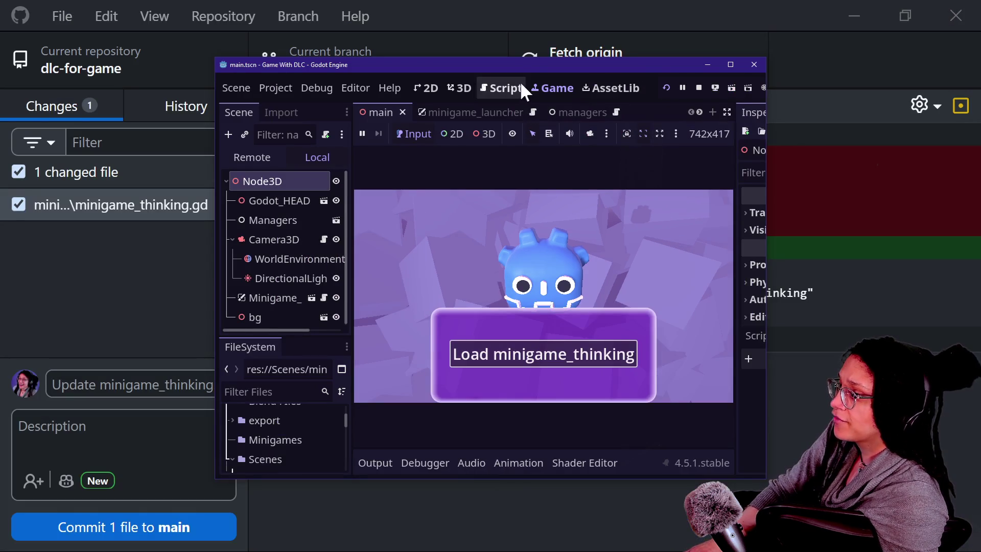
left_click_drag(751, 60, 752, 78)
mouse_move(573, 83)
left_mouse_down()
mouse_move(763, 32)
mouse_move(748, 4)
left_mouse_up()
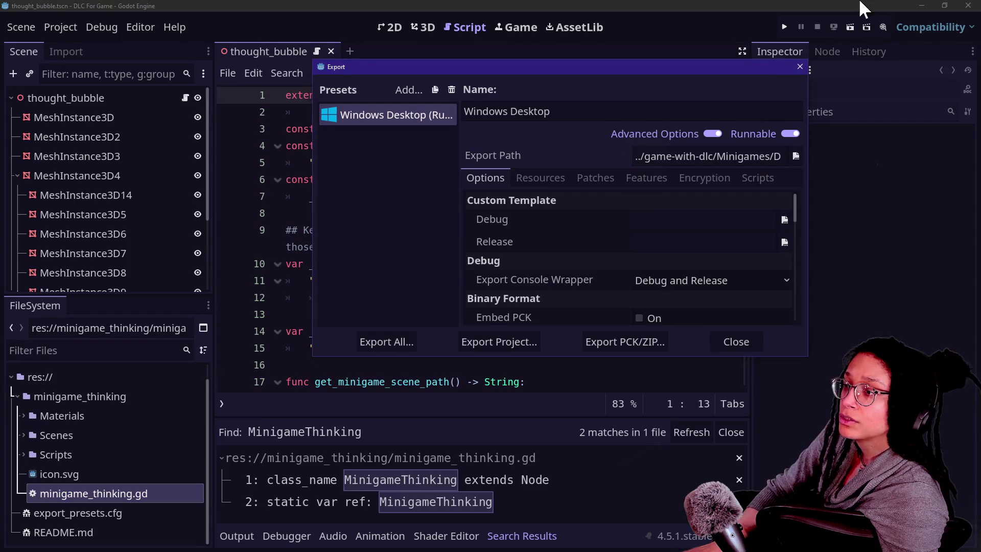
left_click(735, 341)
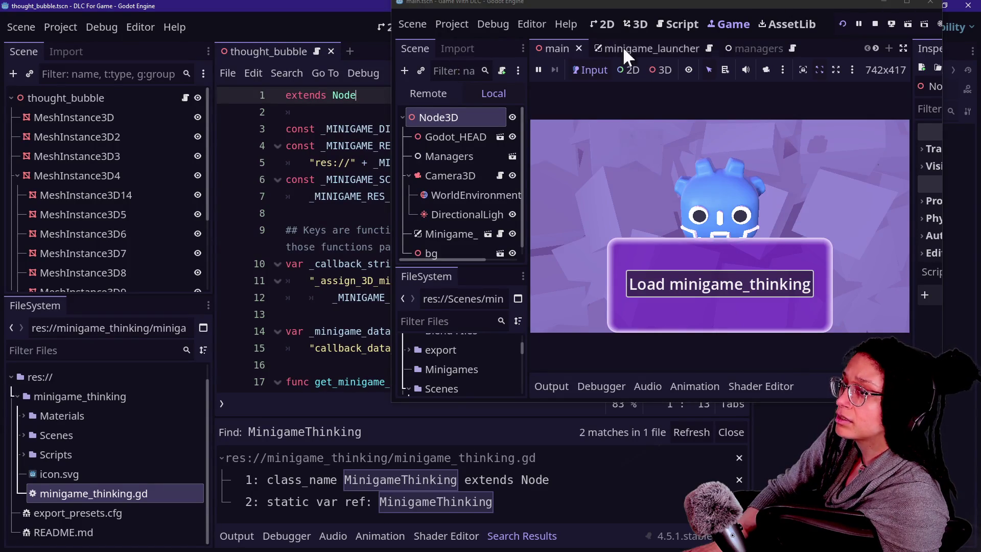
left_click(943, 4)
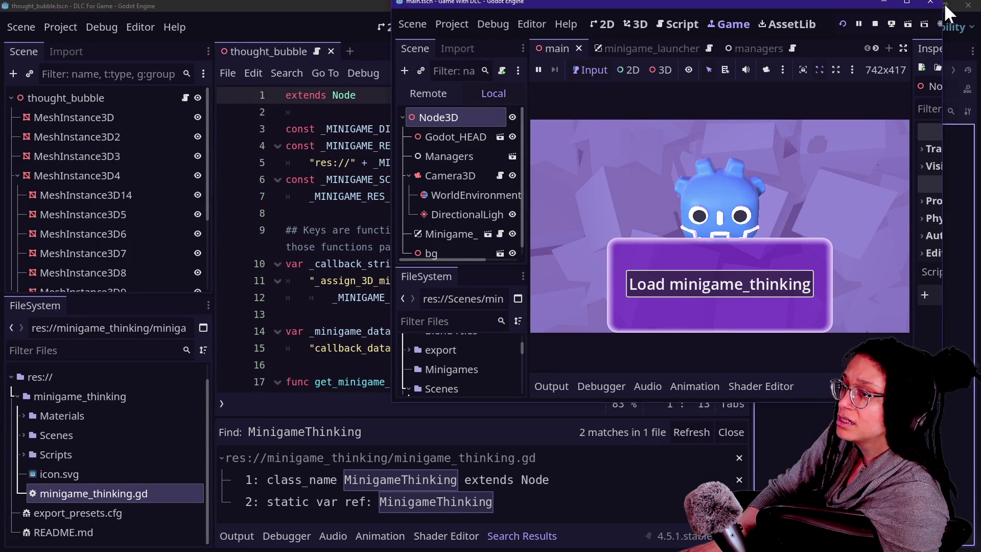
left_click(946, 5)
mouse_move(562, 97)
left_mouse_down()
mouse_move(412, 185)
mouse_move(437, 194)
left_mouse_up()
mouse_move(660, 13)
left_mouse_down()
mouse_move(704, 40)
mouse_move(724, 16)
mouse_move(672, 6)
left_mouse_up()
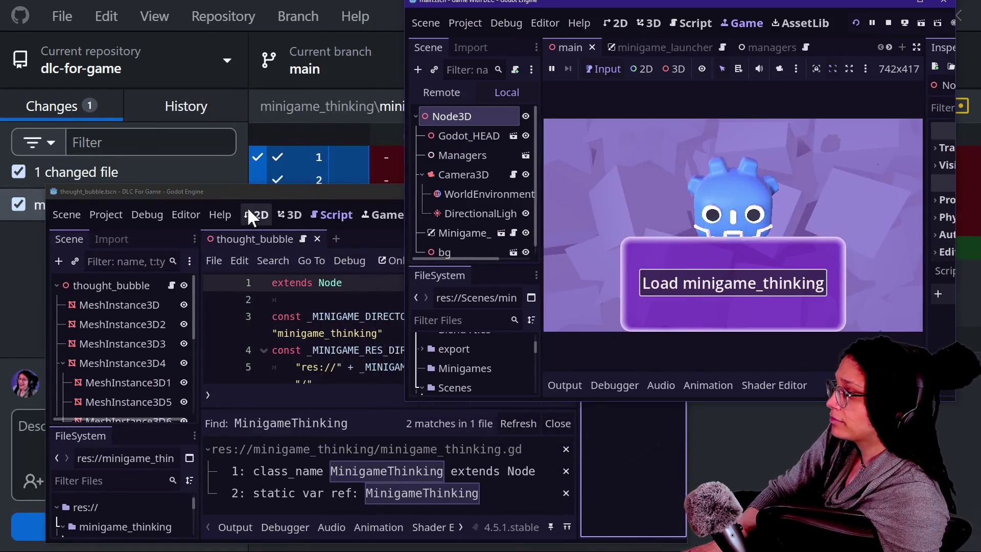
Set the thought bubble MeshInstance3D albedo colour to cyan 00c4ff and save the scene
left_click(248, 211)
left_click(291, 213)
left_click(130, 303)
scroll(628, 442, "down", 3)
scroll(638, 450, "down", 4)
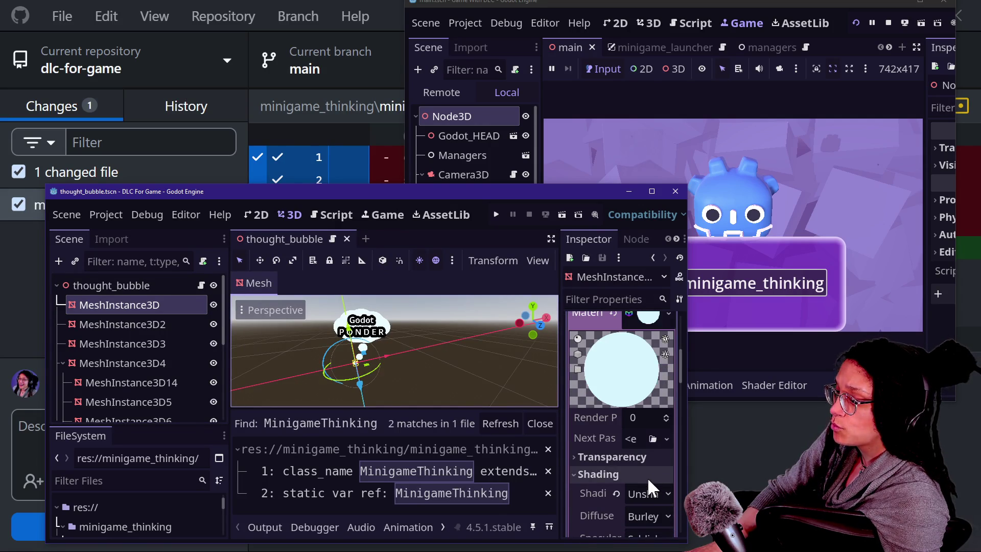
scroll(647, 477, "down", 3)
scroll(650, 444, "down", 3)
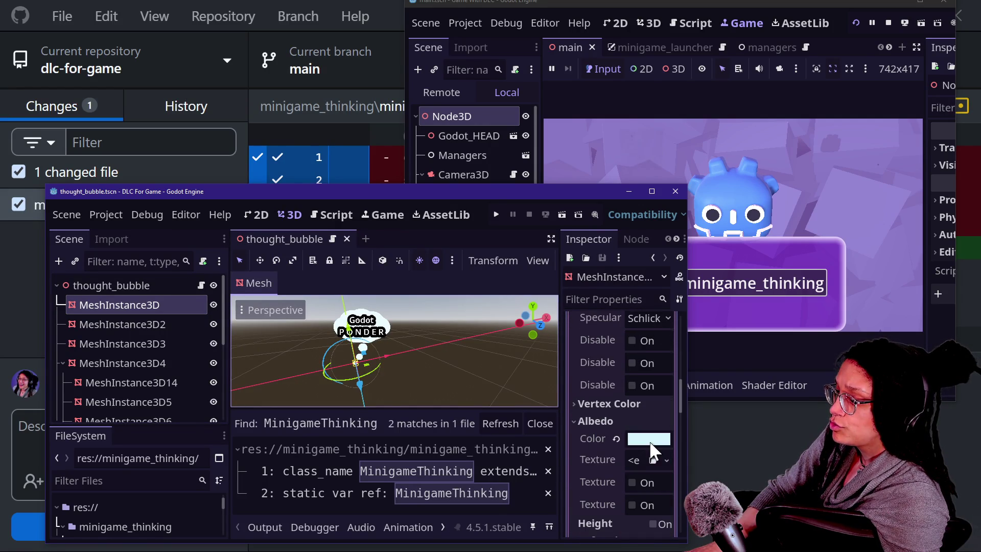
left_click(649, 439)
left_click_drag(635, 281, 667, 281)
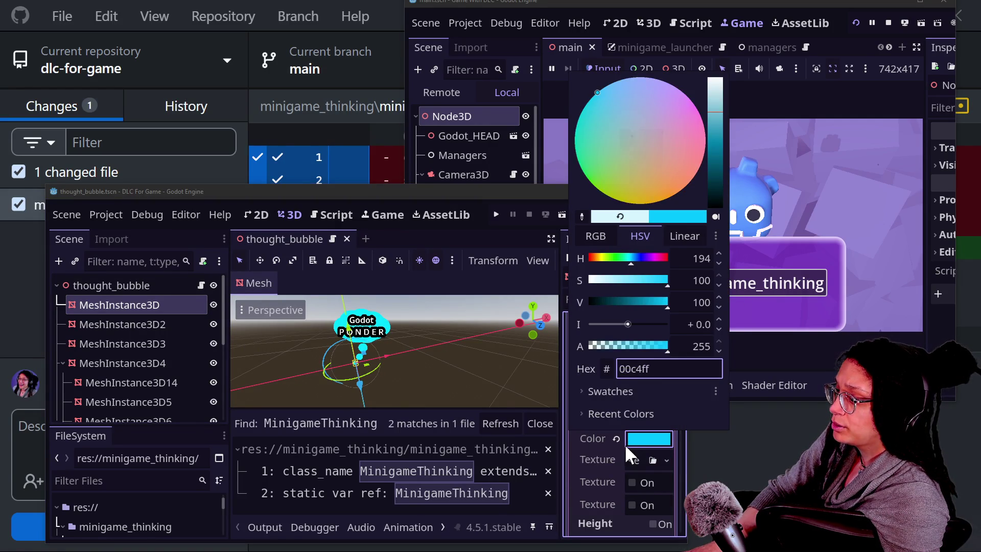
left_click(592, 460)
key("ctrl+s")
Re-export minigame_thinking.pck over the old pack and restart the parent game
left_click(106, 215)
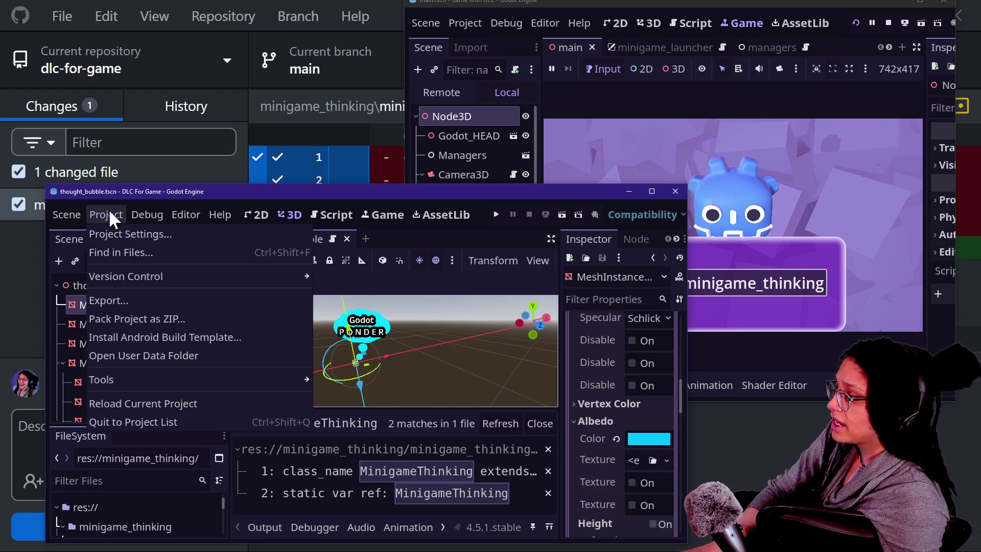
left_click(140, 299)
left_click(618, 344)
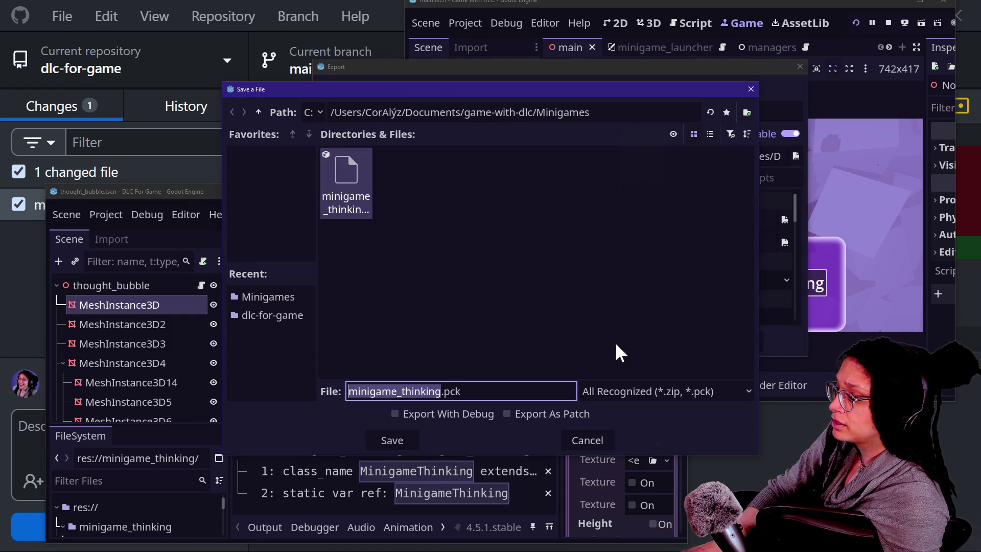
left_click(394, 440)
left_click(409, 299)
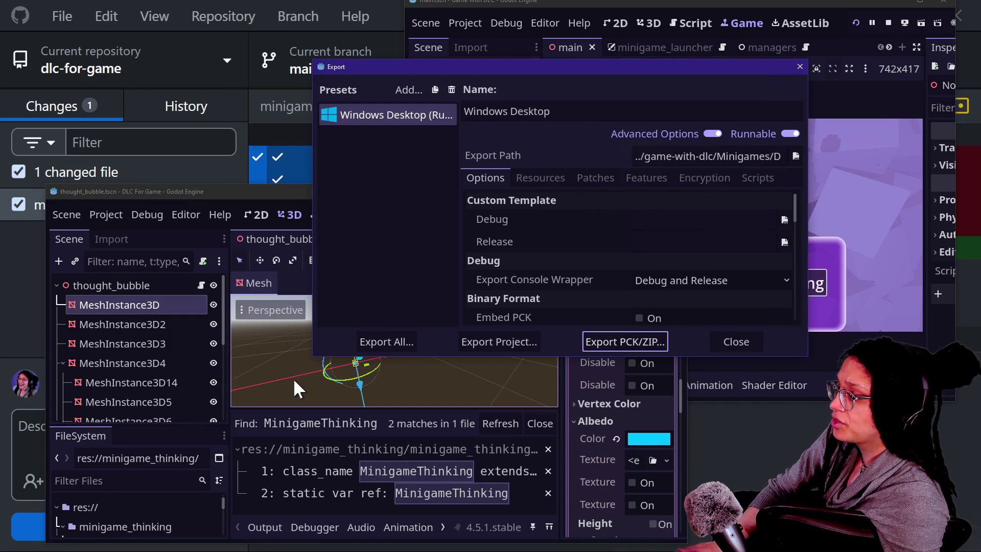
key("alt+Tab")
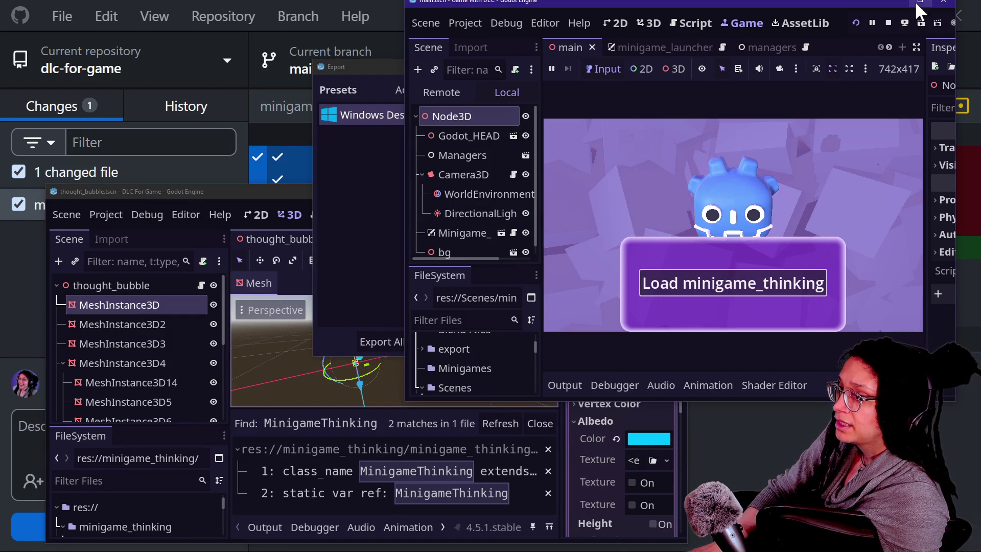
left_click(855, 24)
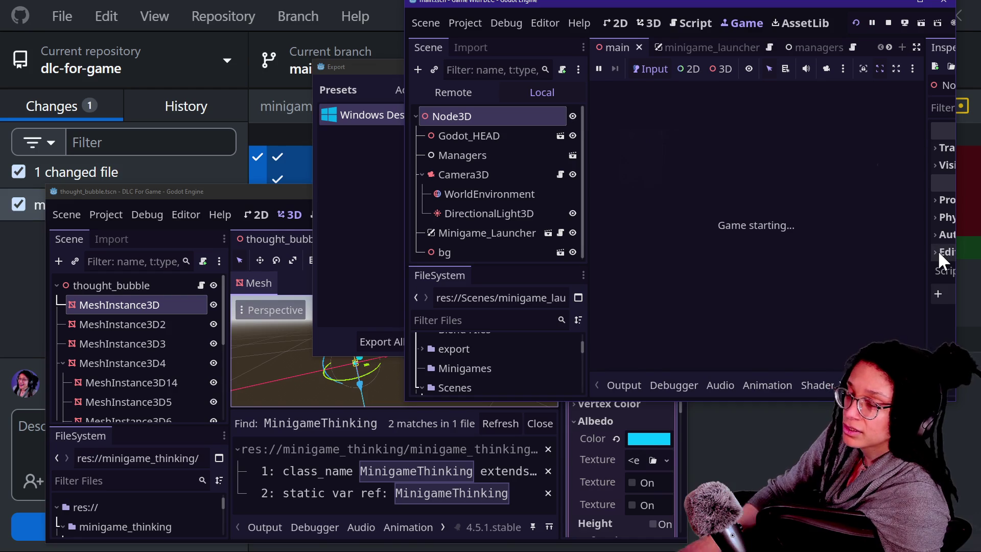